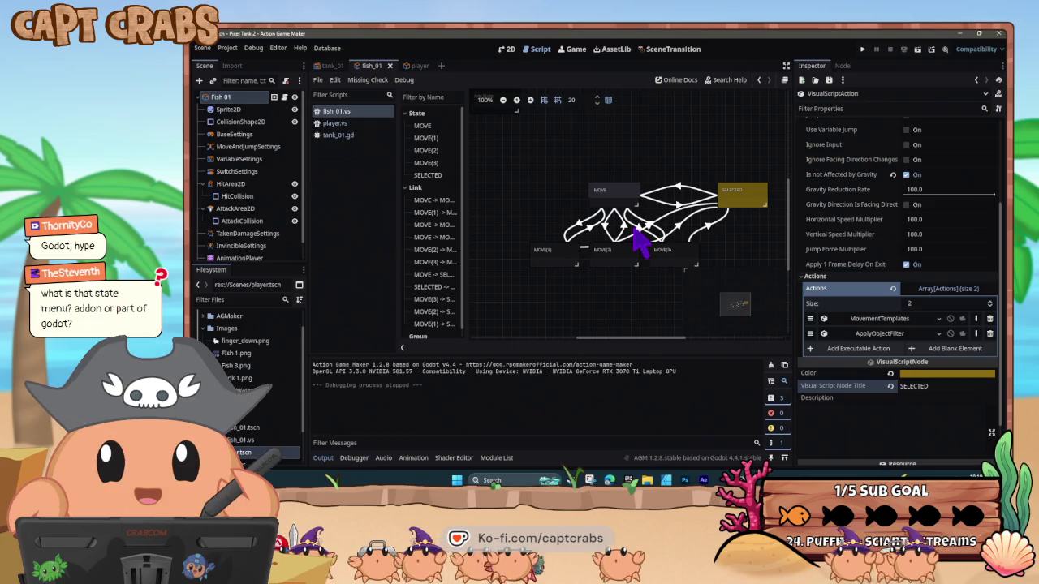
Pan the fish_01 state graph, nudge the SELECTED state node, then switch to the player's graph
drag(580, 217, 546, 232)
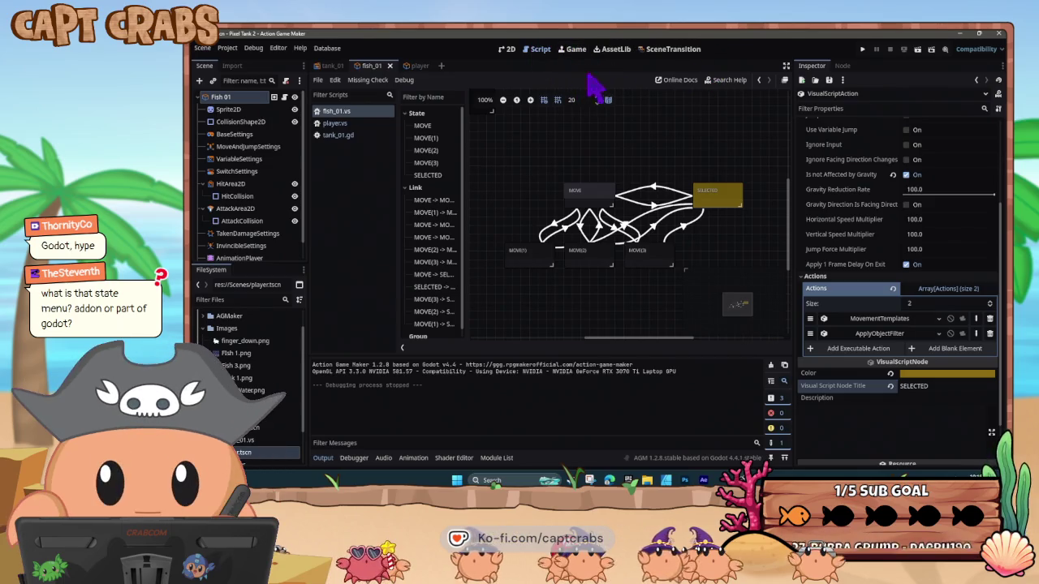
click(682, 52)
click(542, 55)
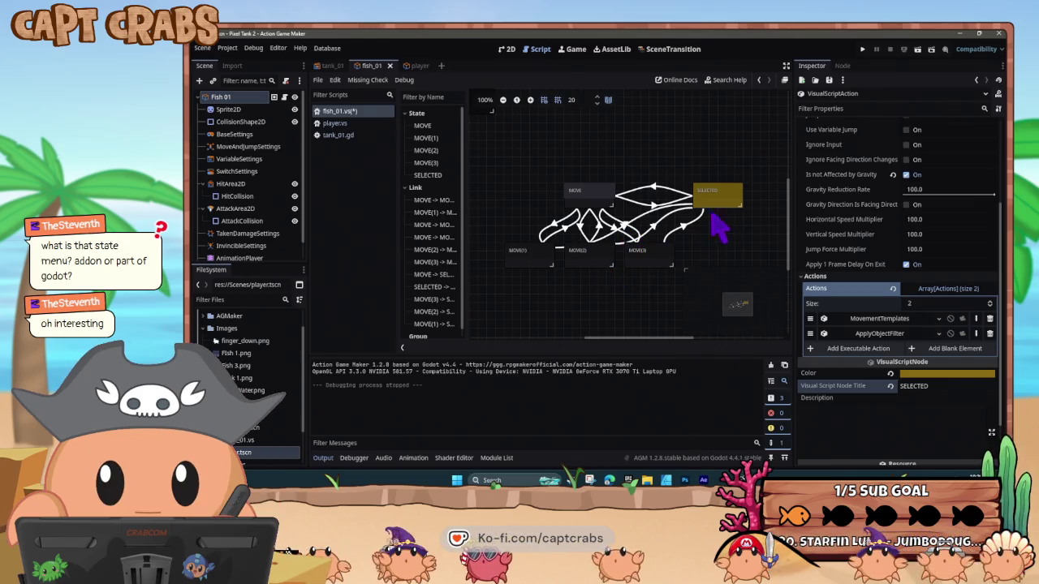
click(717, 198)
click(607, 207)
click(716, 198)
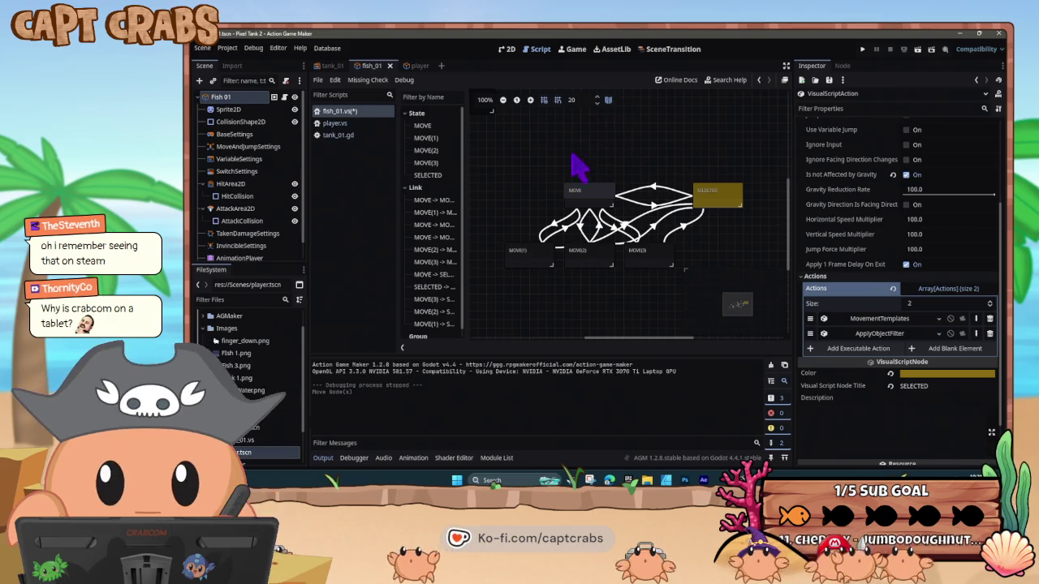
click(417, 66)
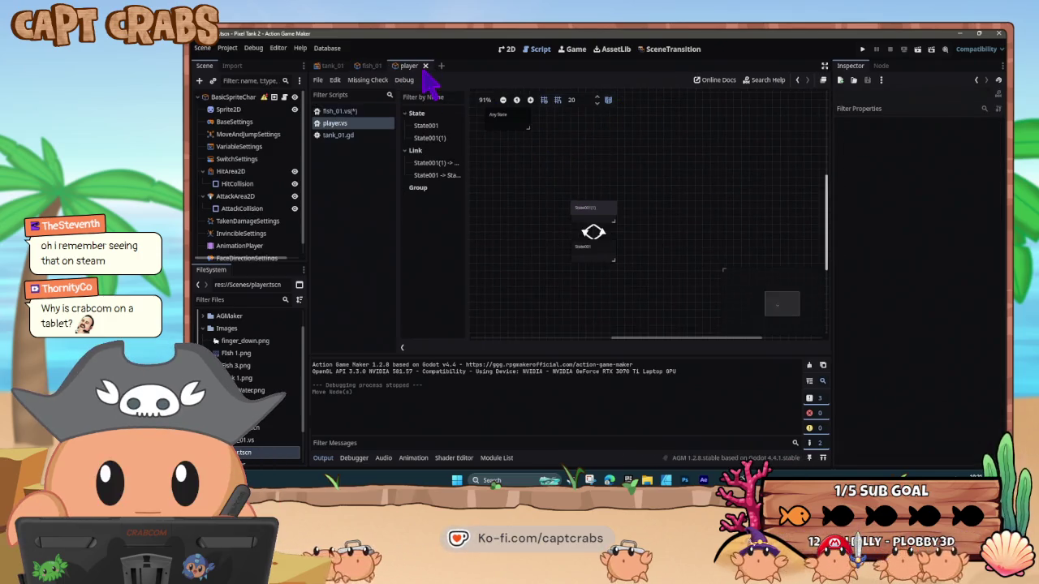
Set the SELECTED state's monochrome filter Finish Time to 1.0
click(367, 67)
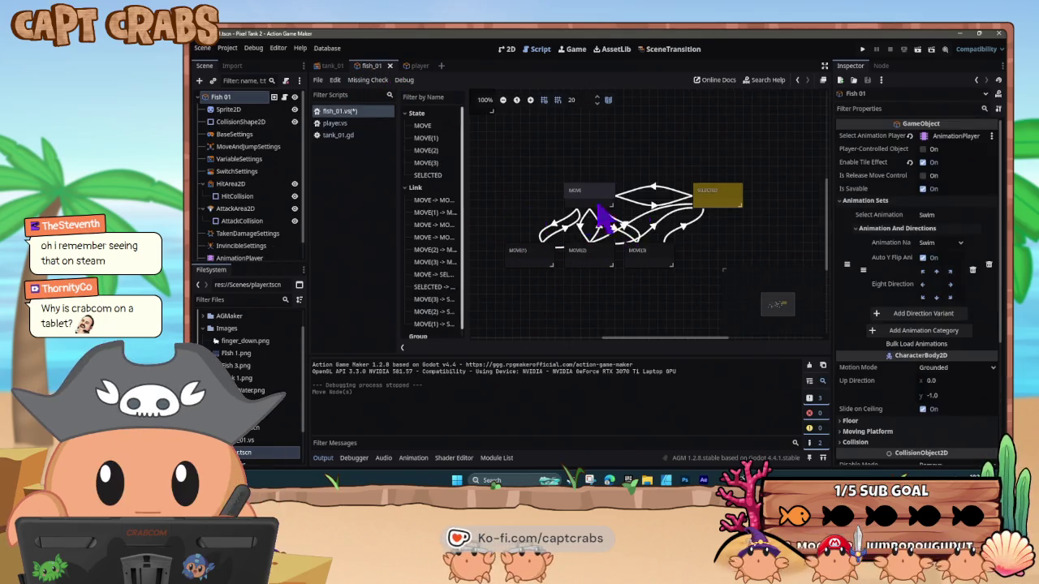
click(713, 201)
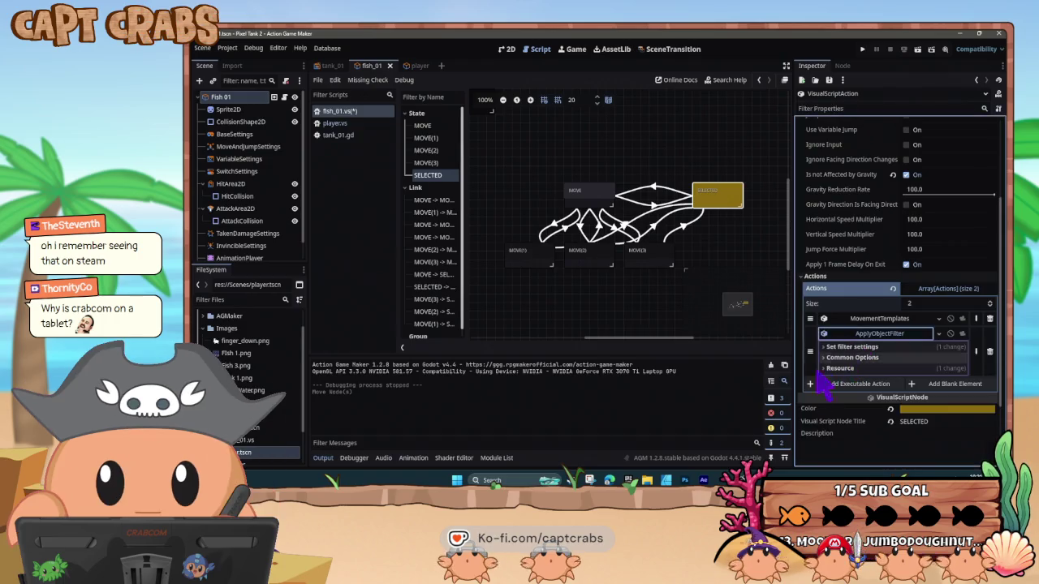
click(828, 358)
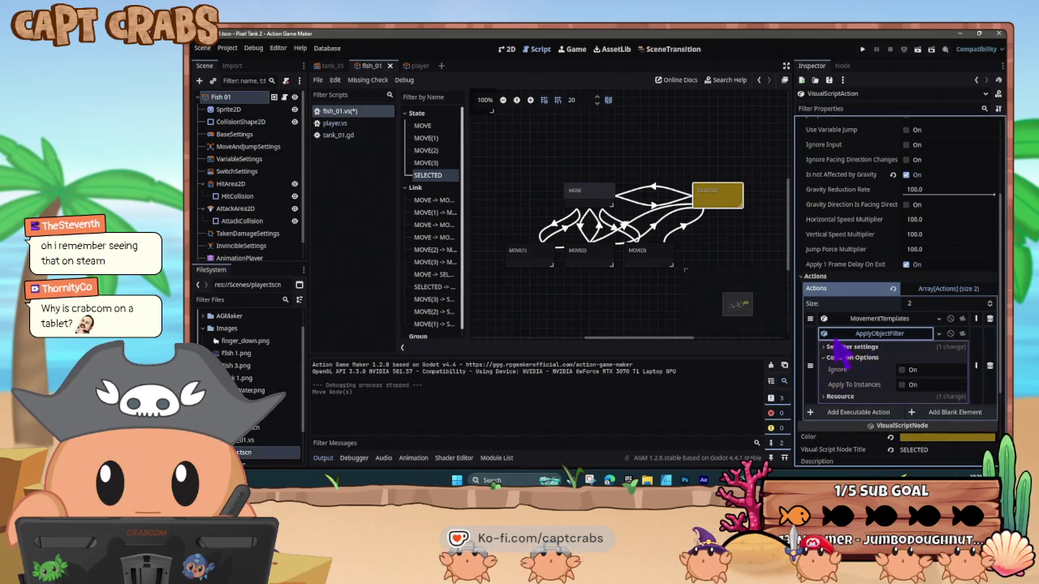
click(828, 347)
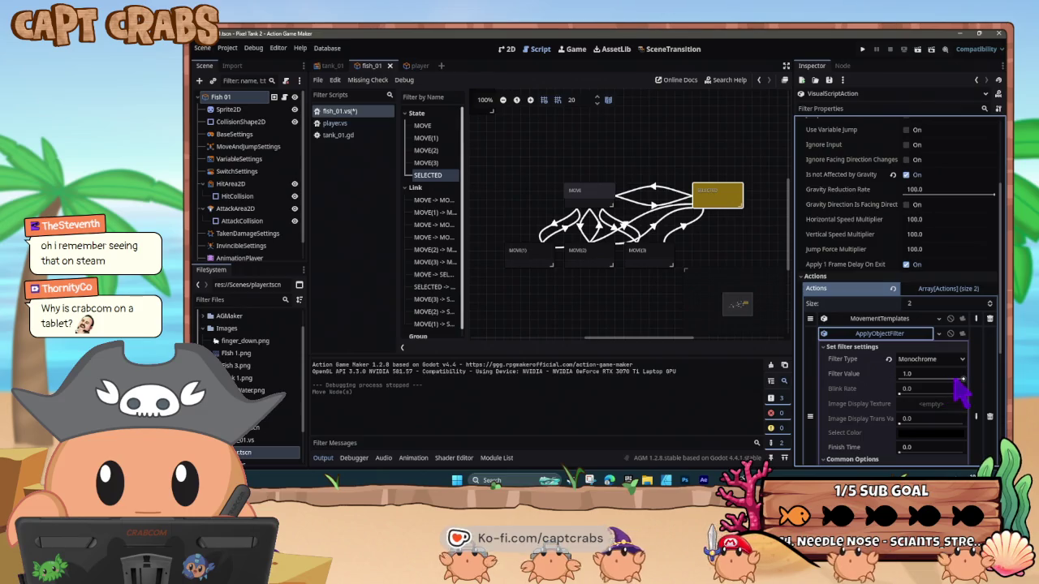
click(928, 448)
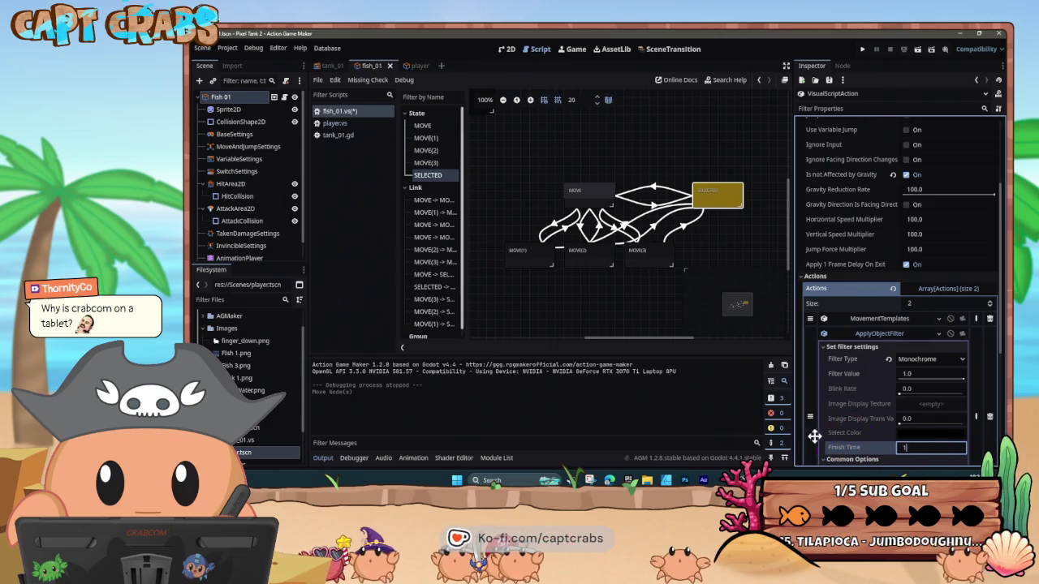
key(Return)
scroll(820, 398, down, 1)
Set the MOVE state's RemoveFilter Finish Time to 1.0
click(589, 199)
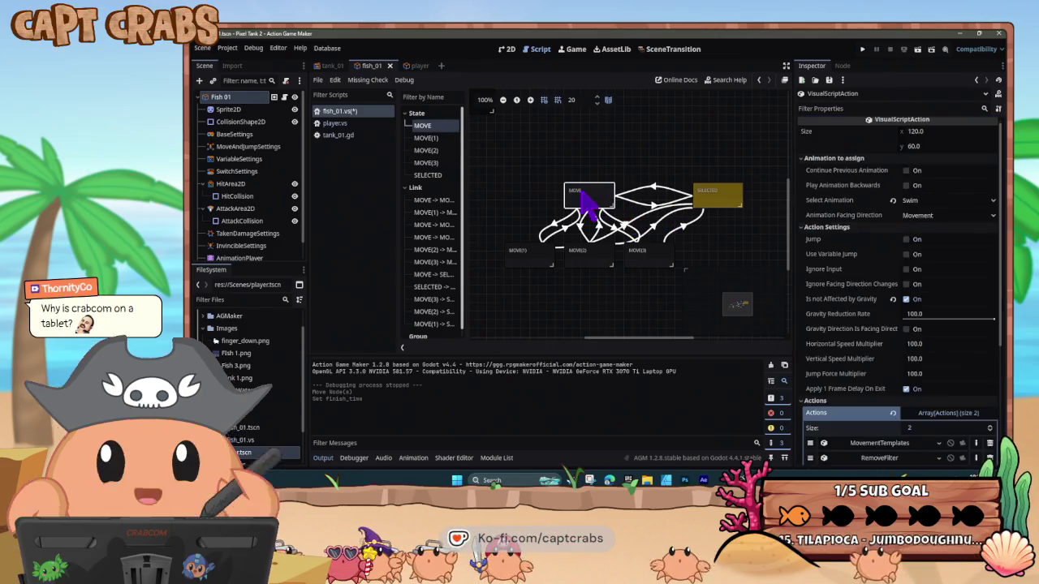
scroll(824, 373, down, 5)
click(872, 378)
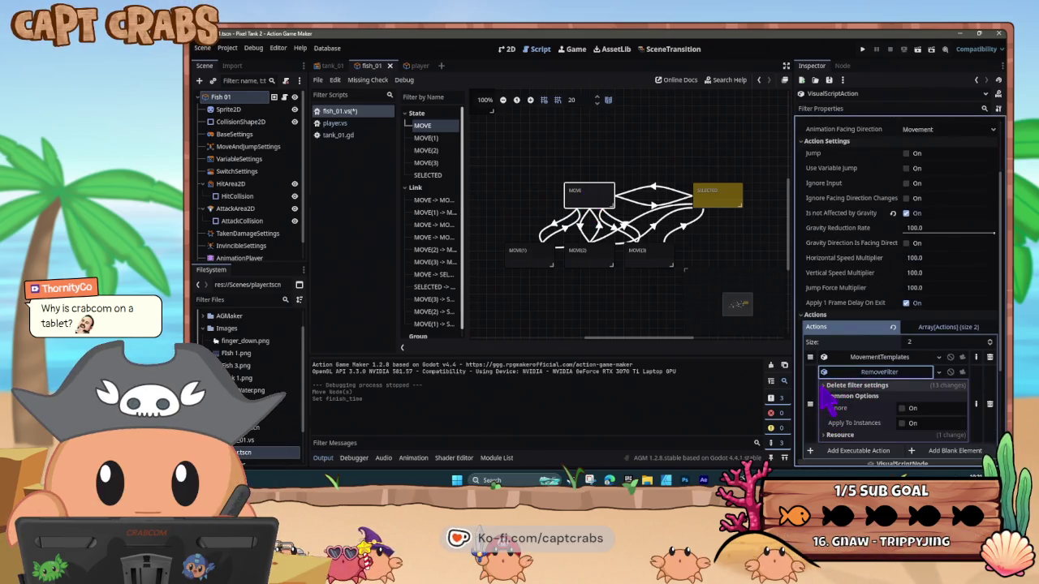
click(832, 386)
scroll(828, 402, down, 5)
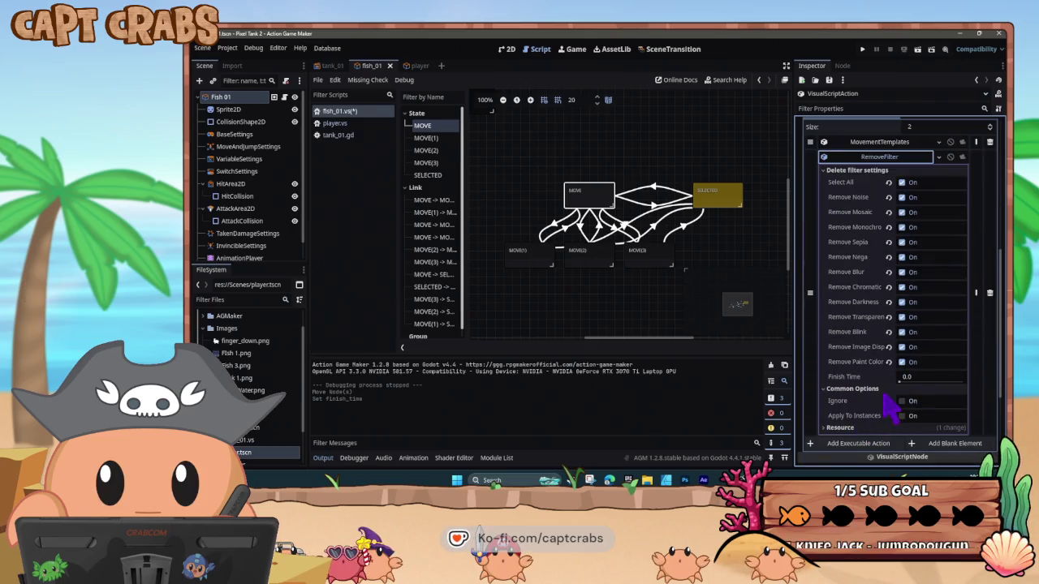
click(907, 377)
text(1)
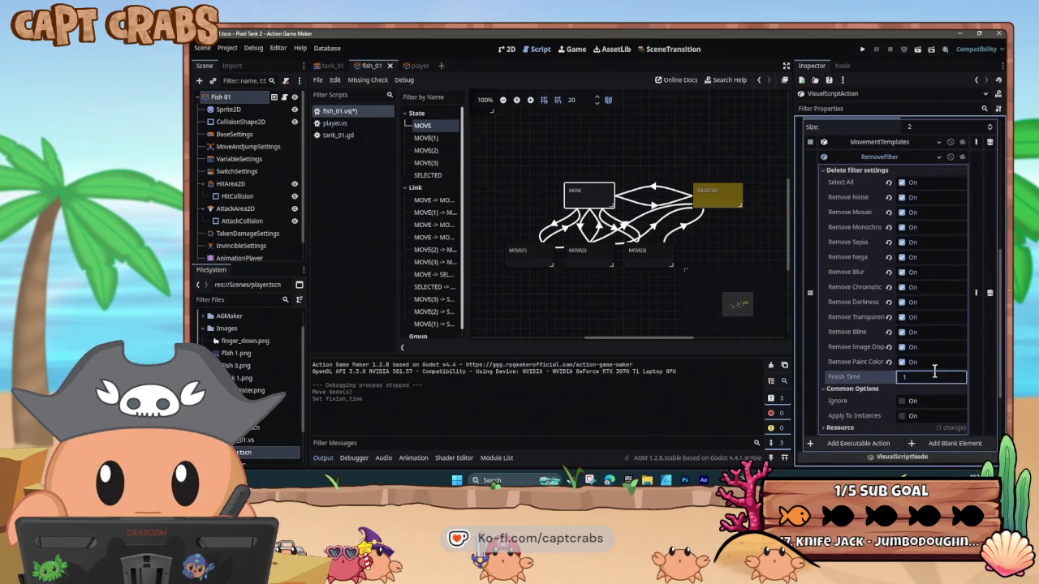
key(Return)
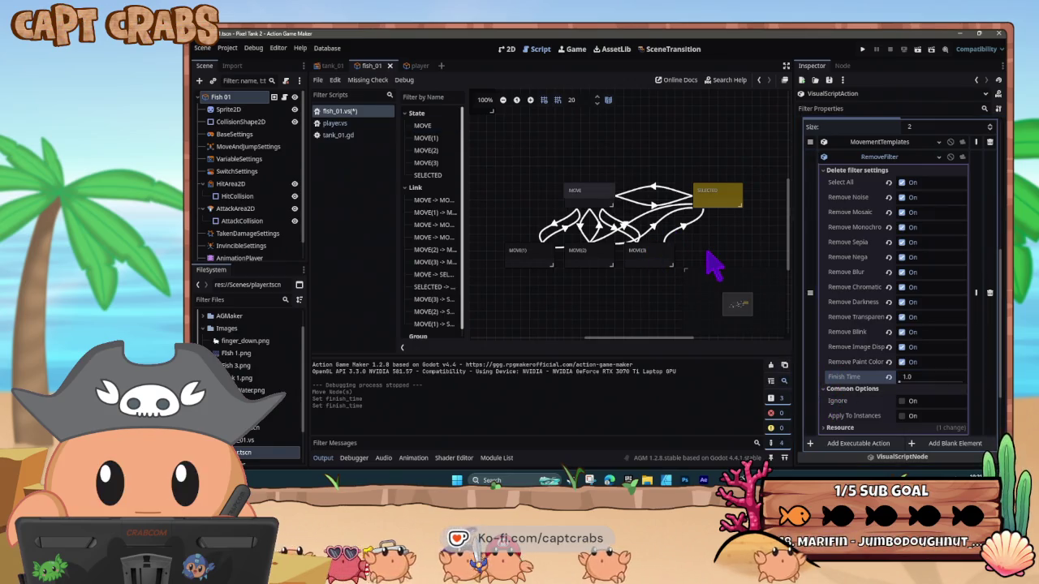
Save and test-play the fish tank with F5, then close the game window
key(F5)
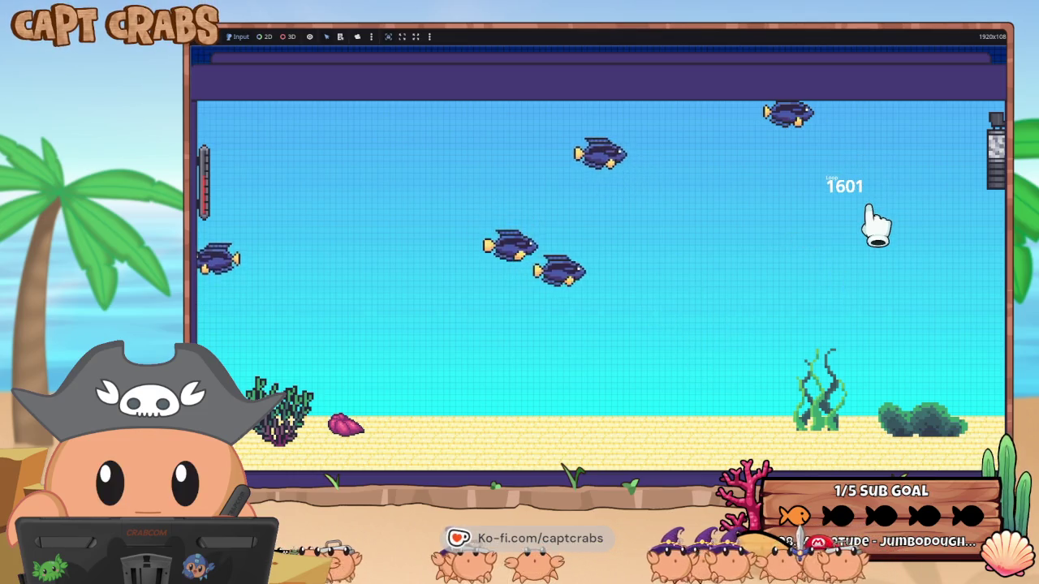
key(super)
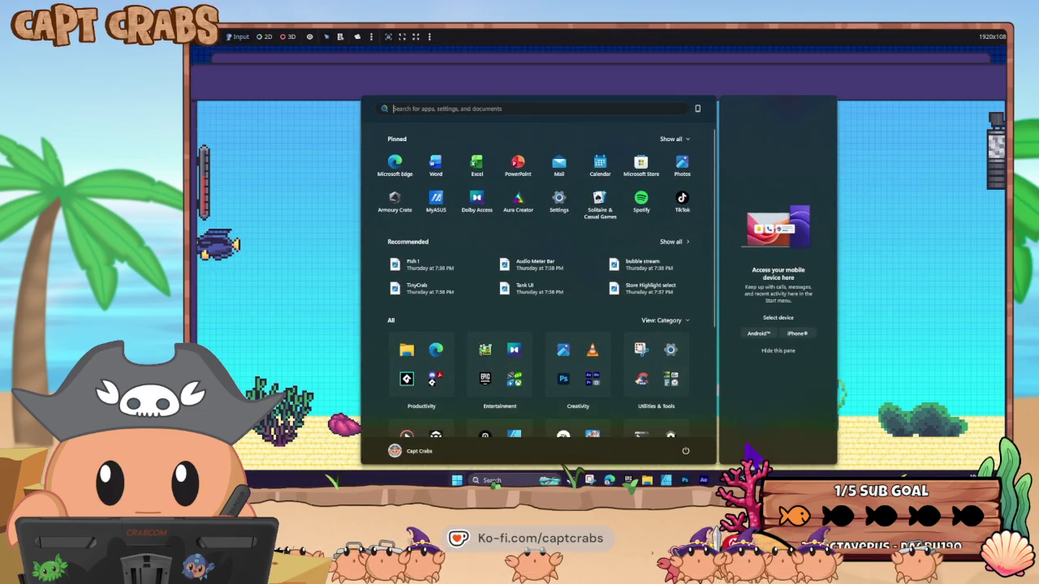
key(Escape)
key(alt+F4)
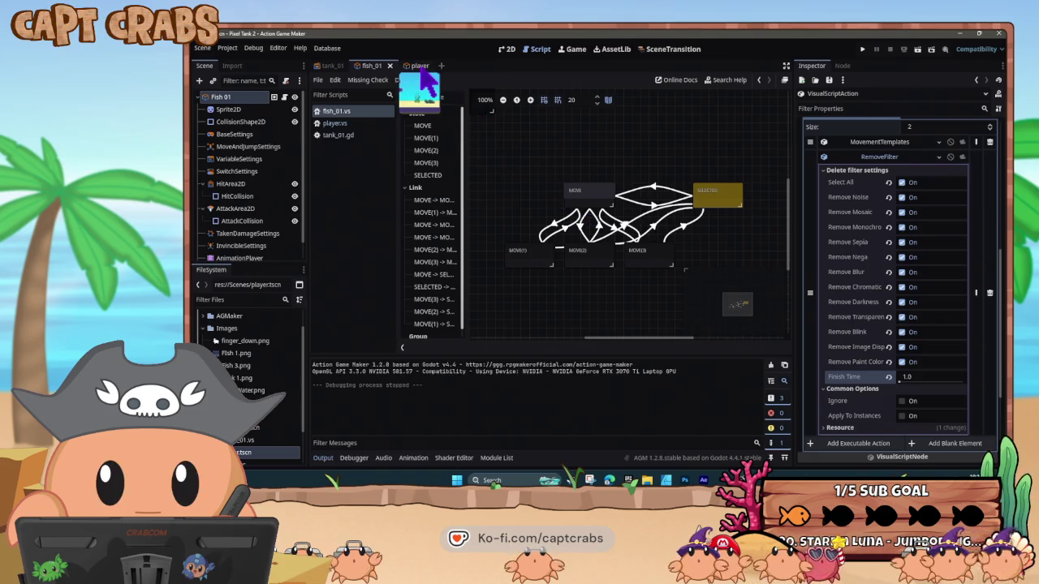
Set the DisplayText actions in State001 and State001(1) to ignore, save the player script, and run it
click(416, 66)
click(598, 250)
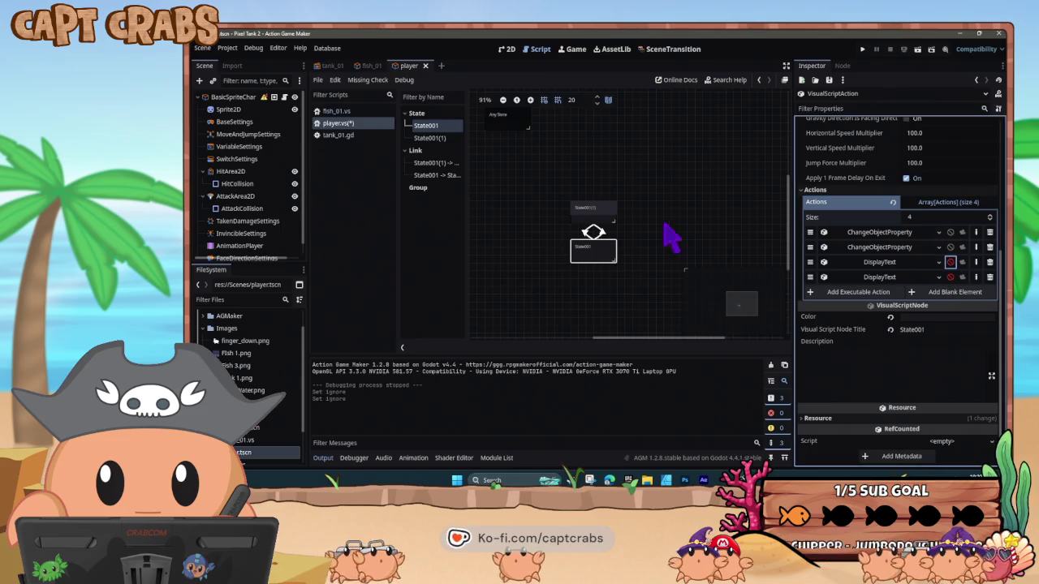
click(608, 212)
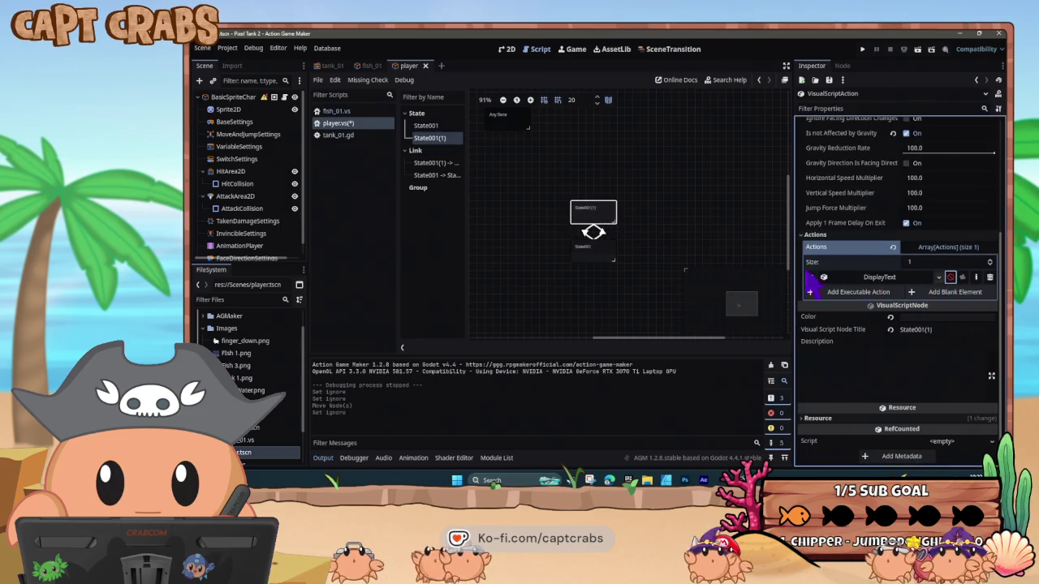
click(650, 271)
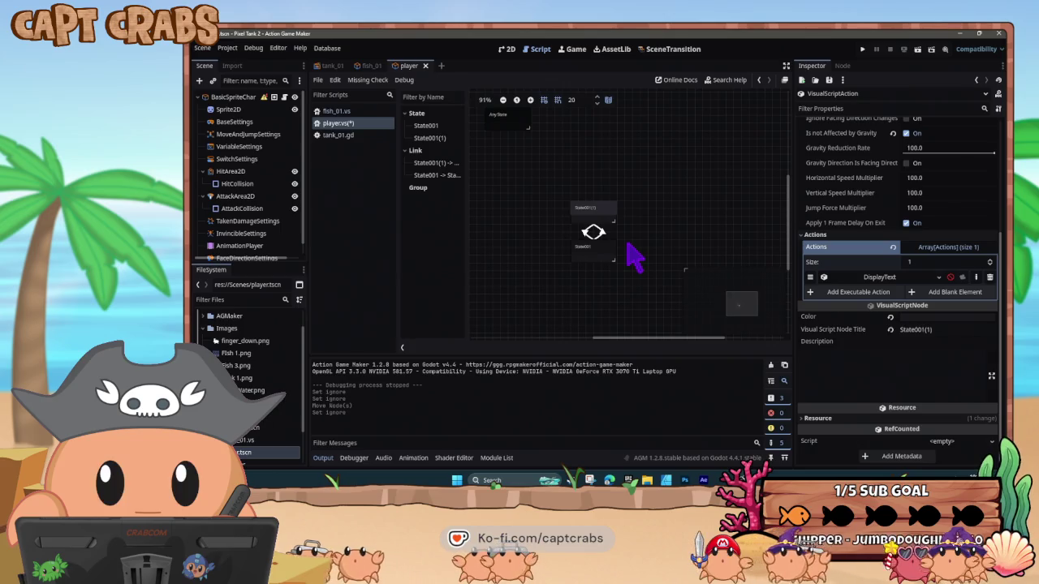
key(ctrl+s)
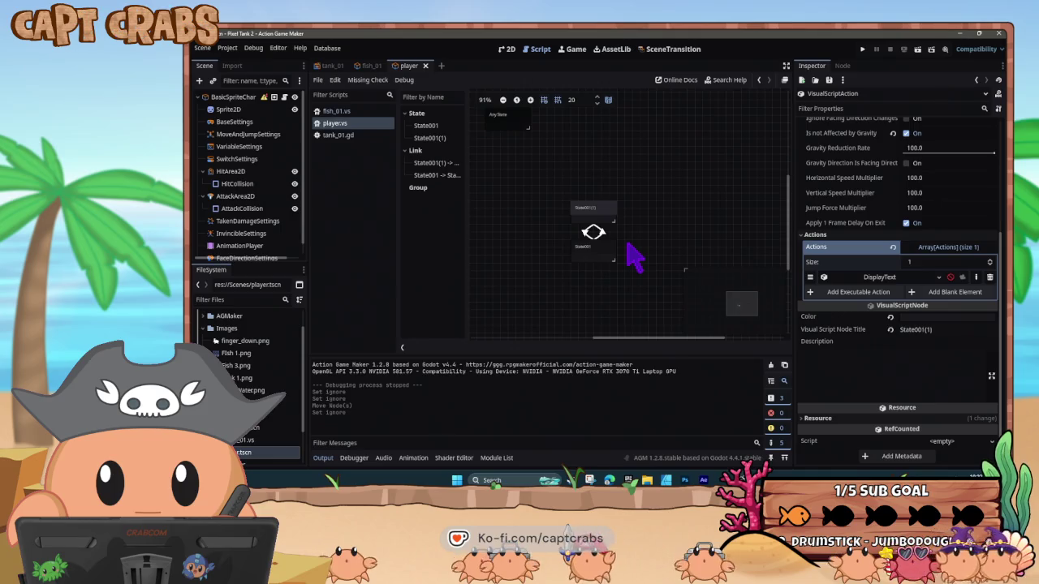
key(F5)
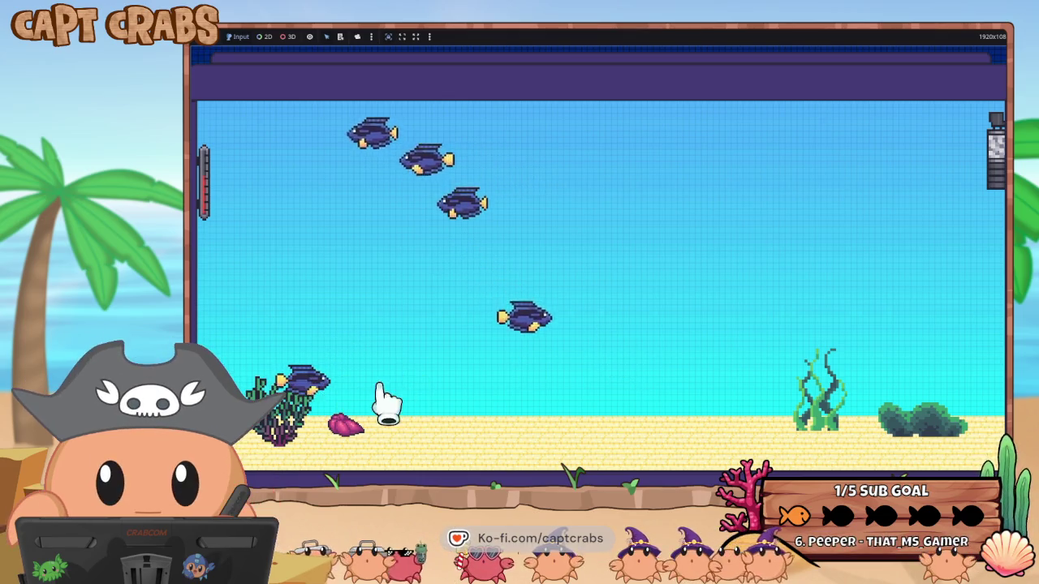
Grab and drag several fish around the running tank, checking they turn grey and follow the mouse
mouse_move(559, 357)
mouse_down()
mouse_move(567, 361)
mouse_move(564, 350)
mouse_up()
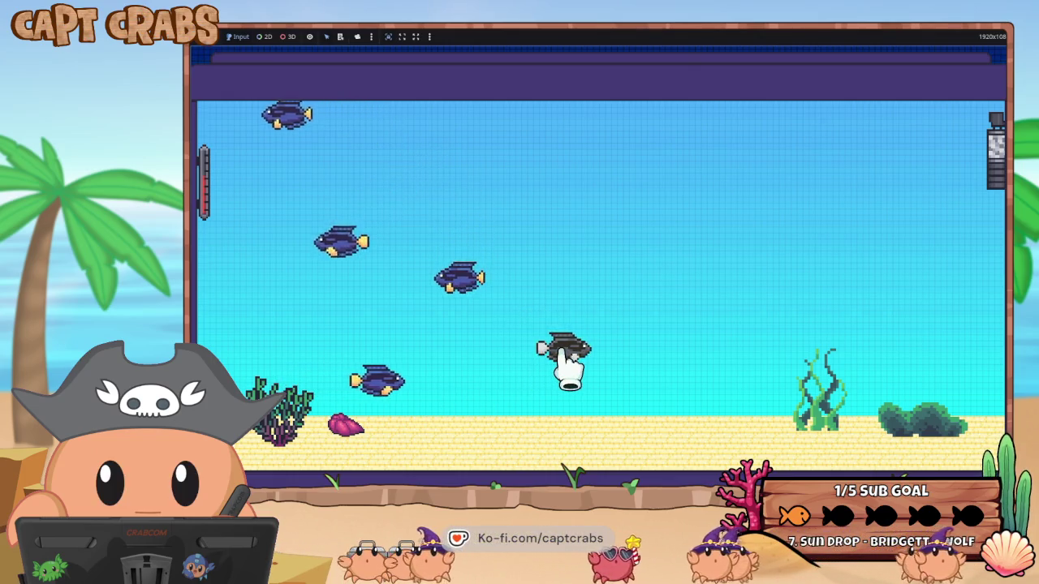
drag(445, 276, 424, 268)
drag(334, 334, 334, 340)
drag(527, 290, 585, 329)
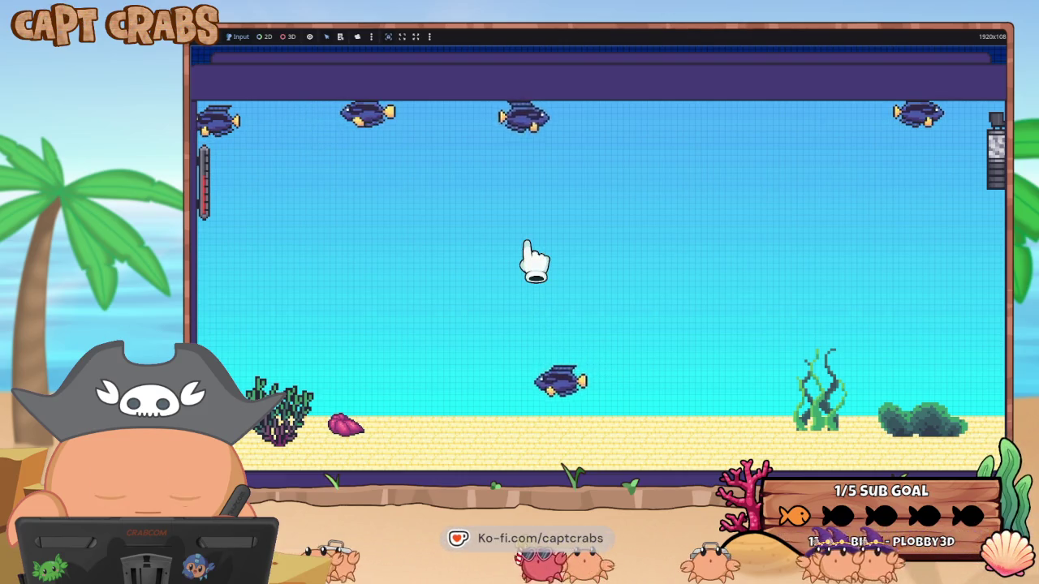
key(super)
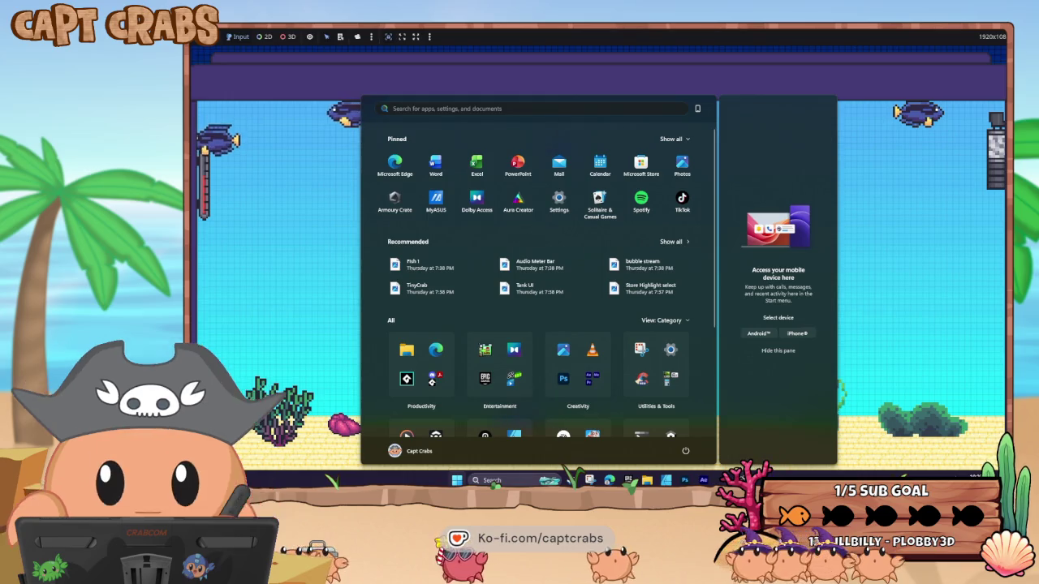
Close the game and rename the player's State001(1) state to Start
mouse_move(739, 480)
click(777, 457)
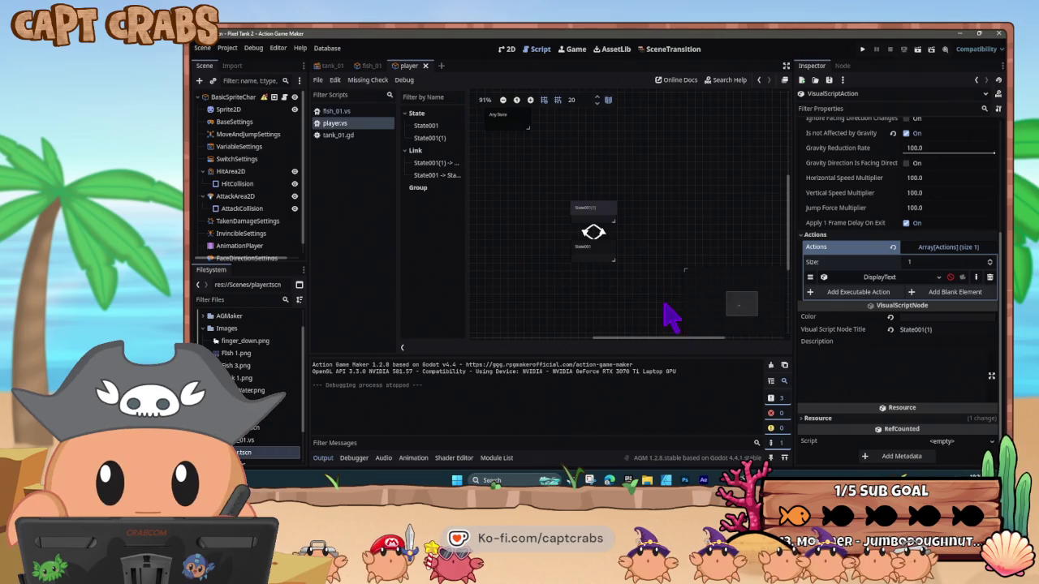
click(589, 216)
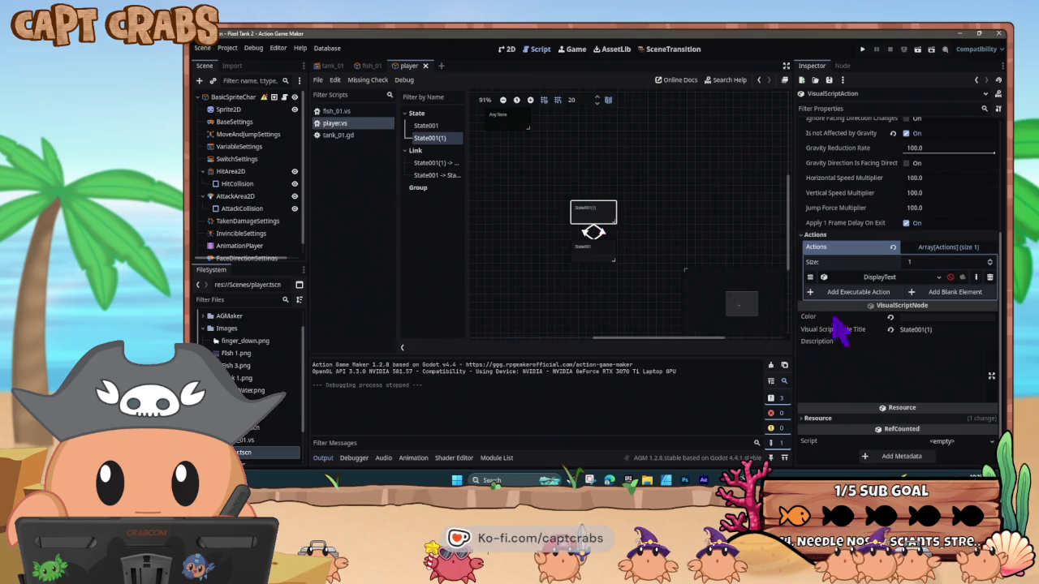
click(947, 330)
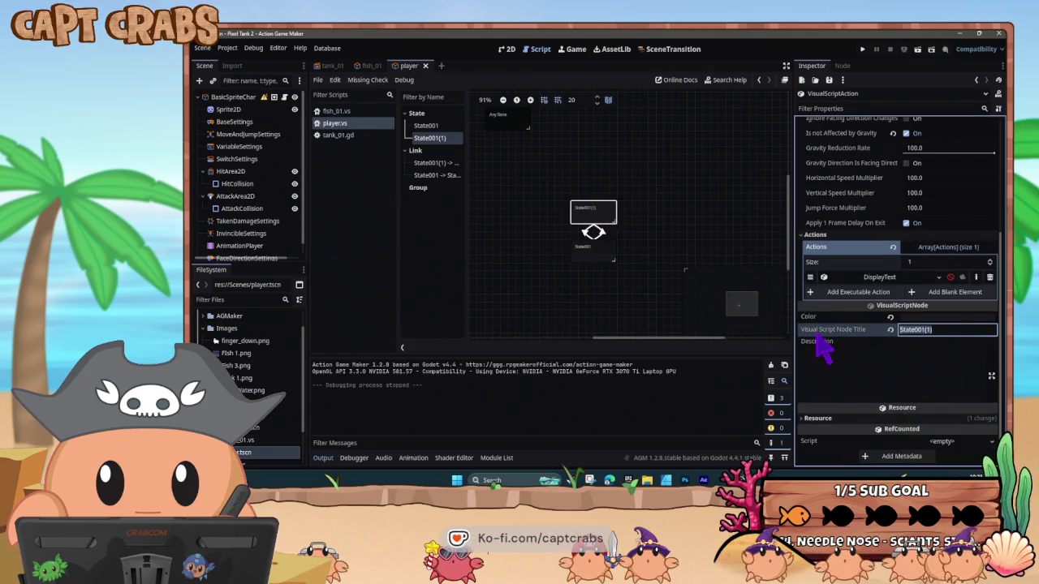
text(Start)
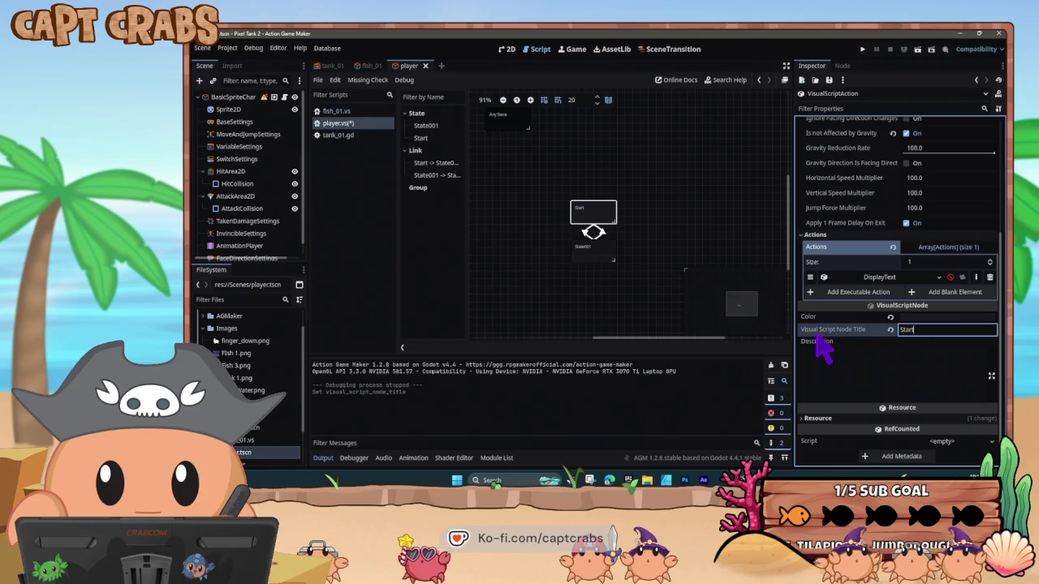
Rename State001 to Move and return to the fish_01 script
click(604, 255)
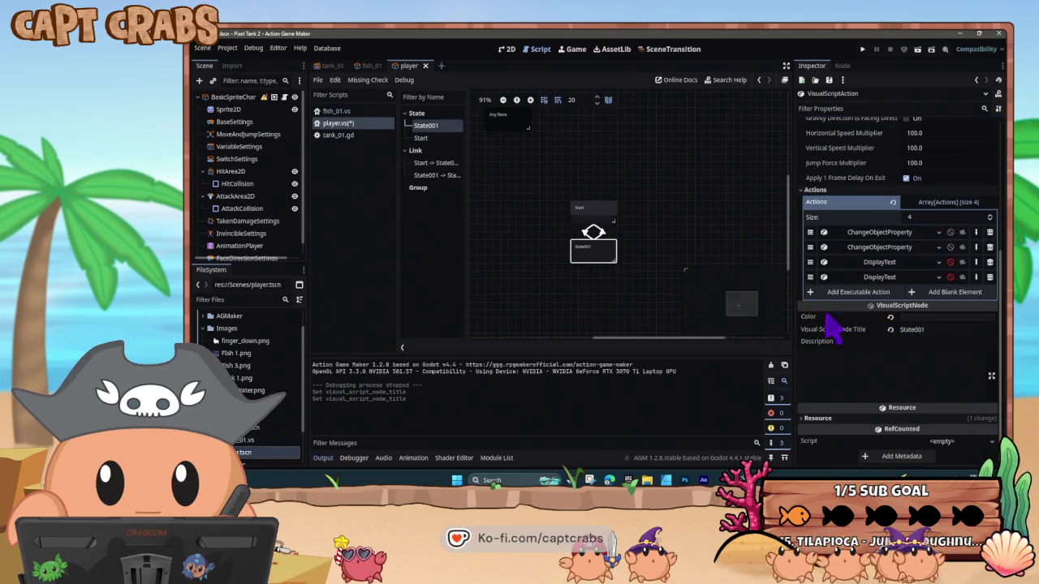
click(933, 332)
text(Move)
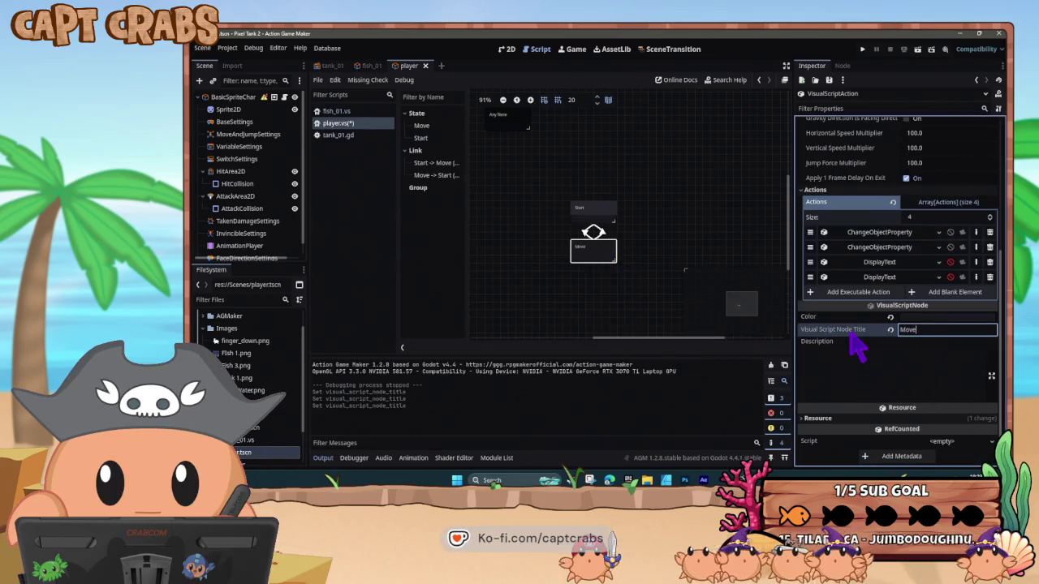
click(553, 242)
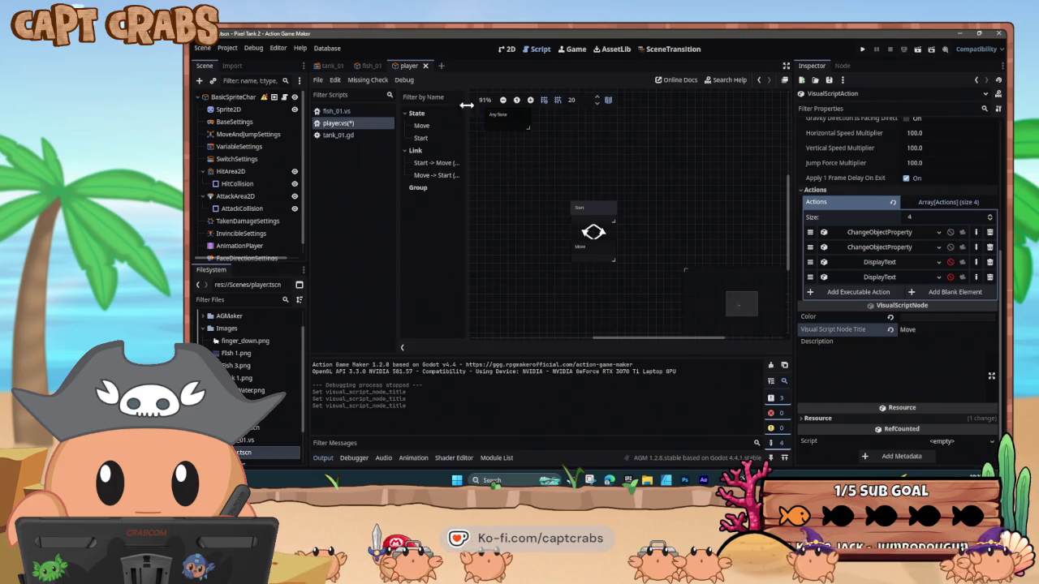
click(372, 66)
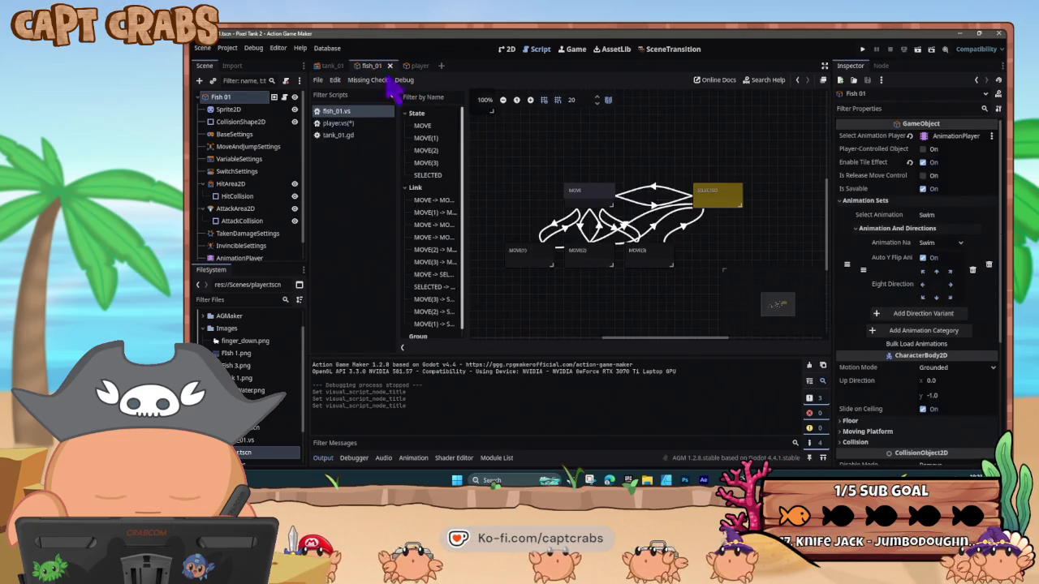
Add a Blink ApplyObjectFilter with Finish Time 1.0 to the SELECTED state, then run the game
click(718, 205)
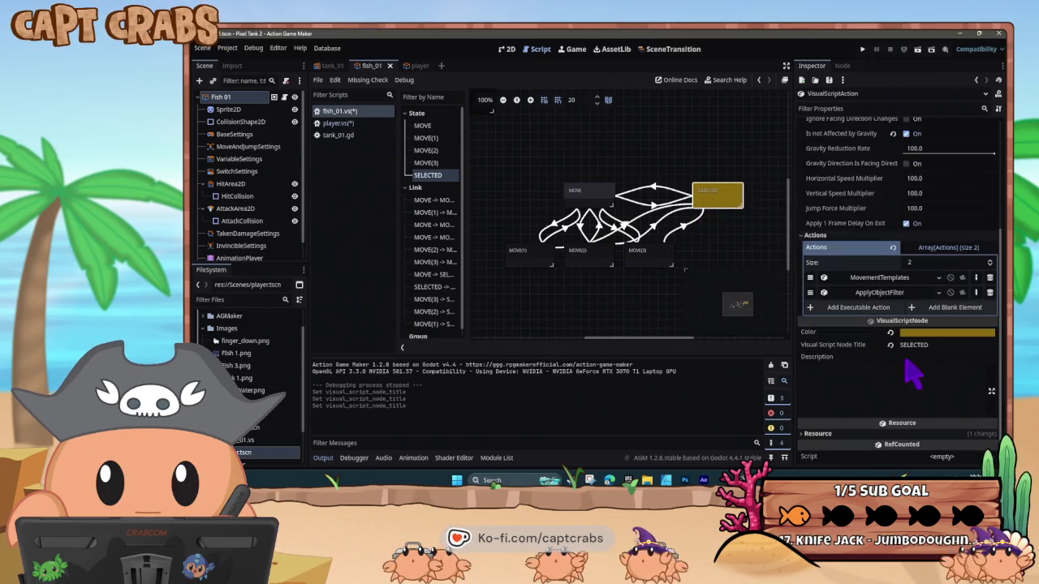
click(869, 307)
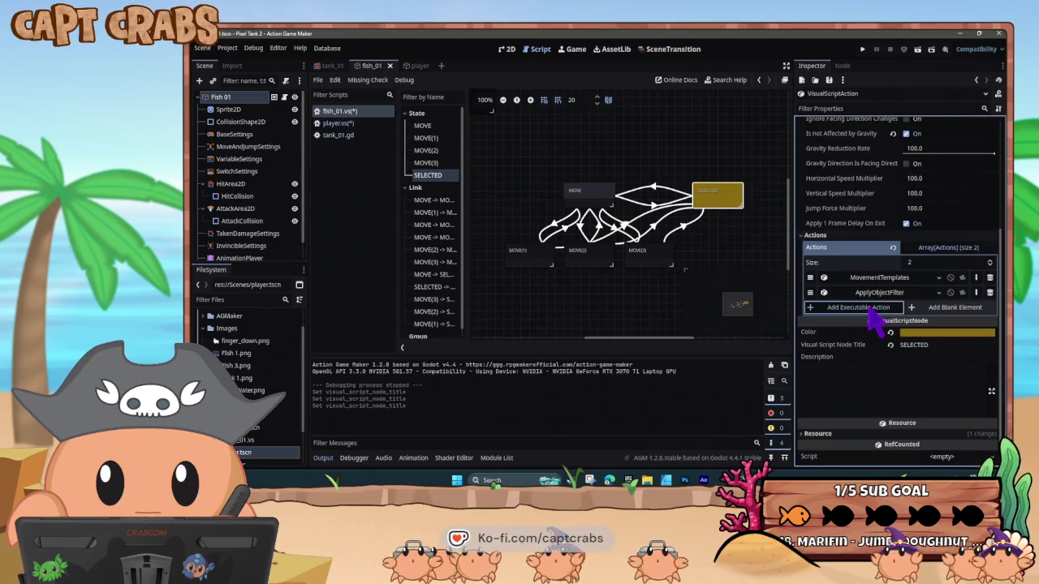
click(479, 277)
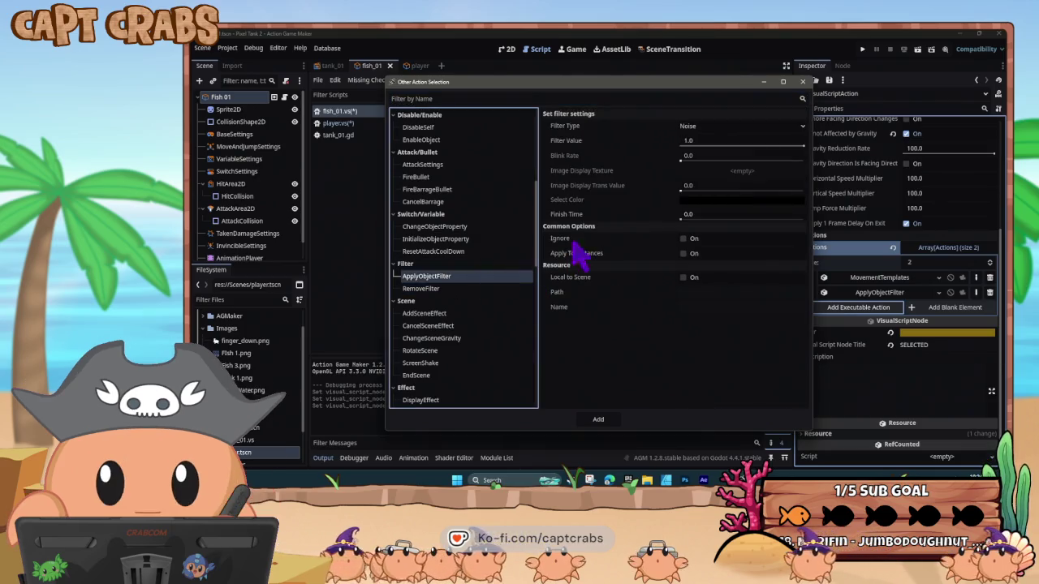
click(701, 128)
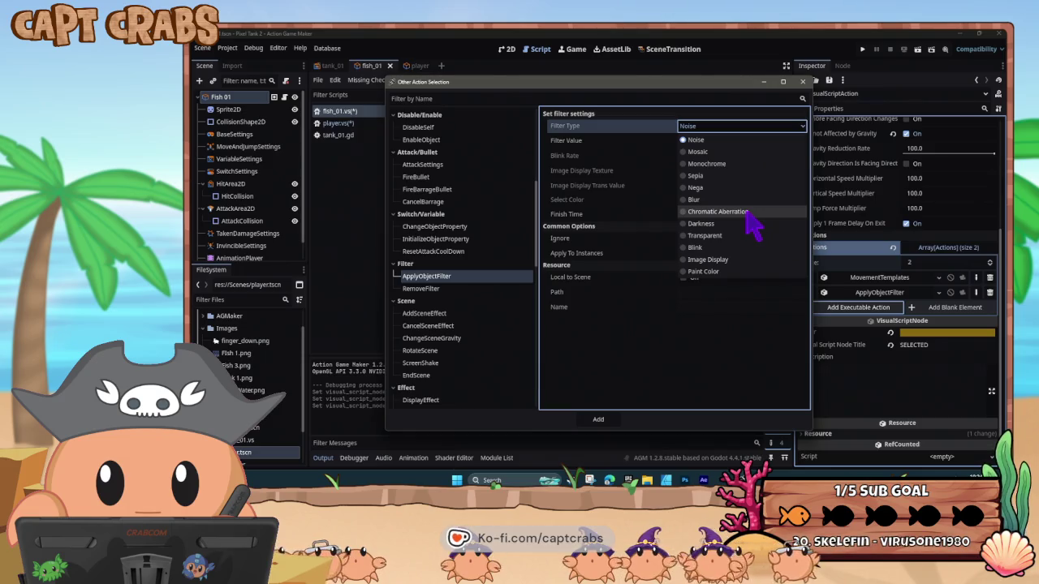
click(727, 247)
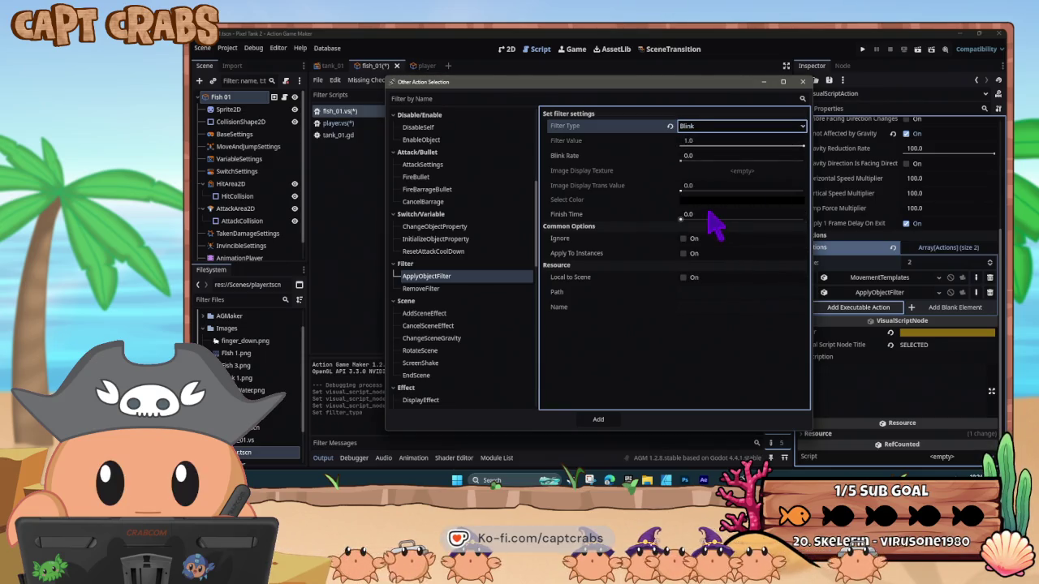
click(697, 214)
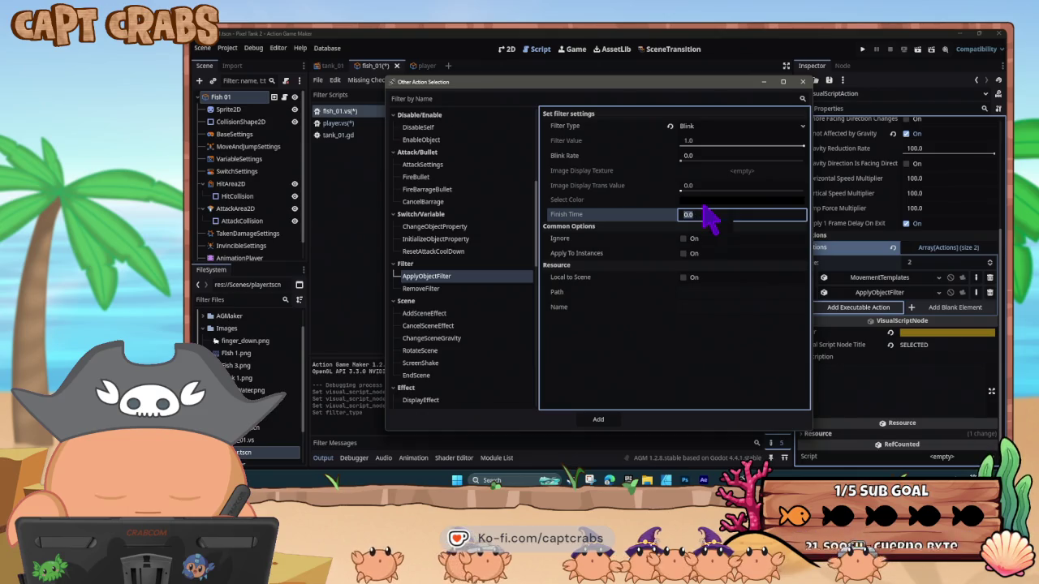
click(598, 418)
key(F5)
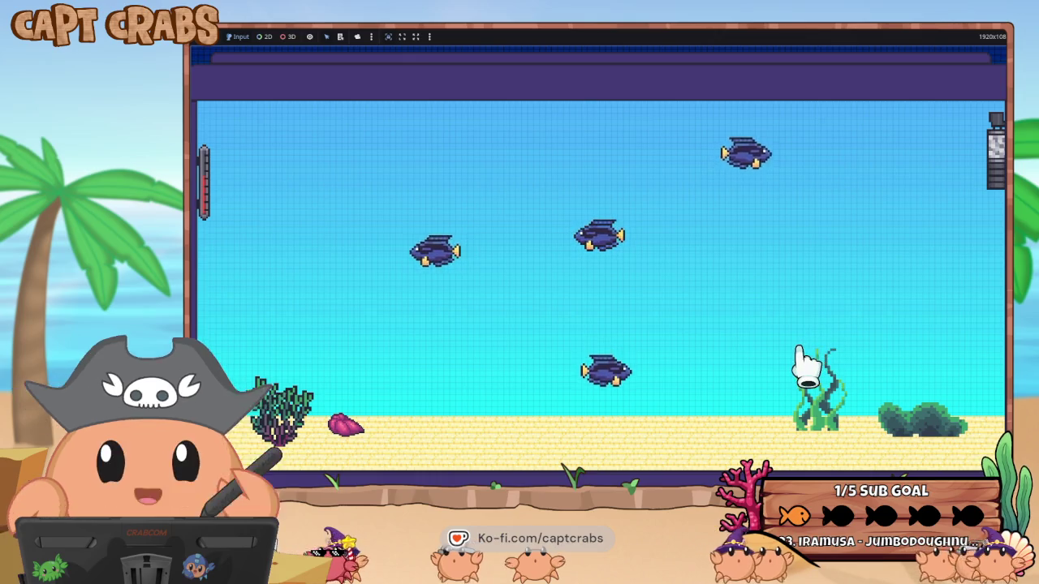
Leave the running game and bring the Action Game Maker editor back to the front
key(super)
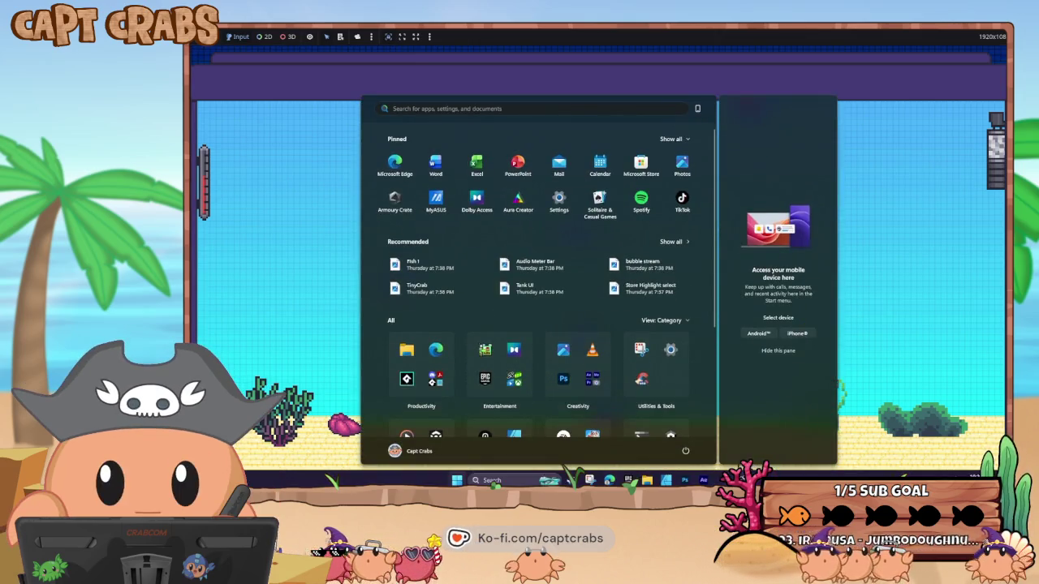
mouse_move(722, 480)
click(710, 436)
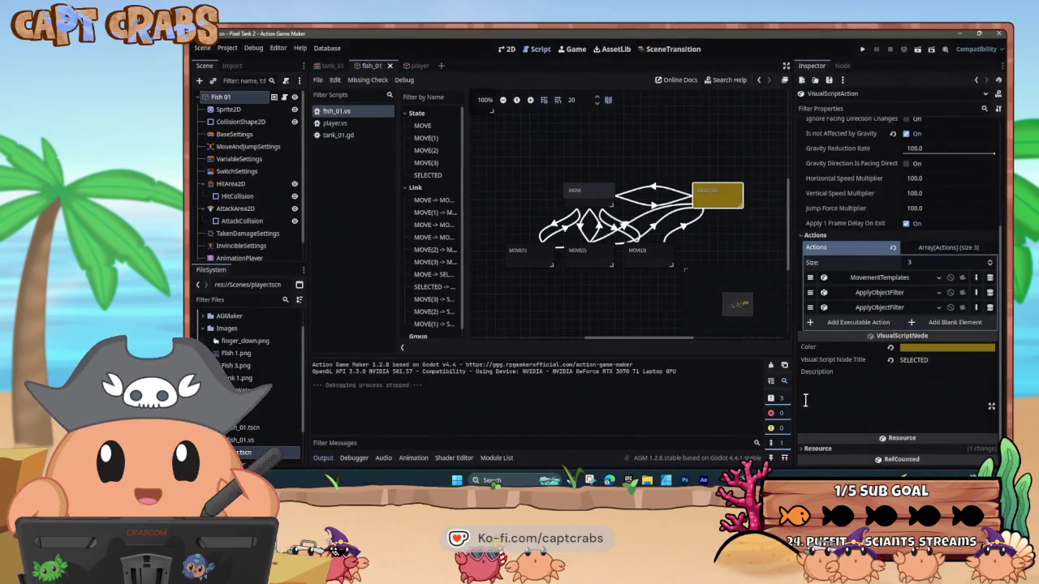
Check the third ApplyObjectFilter's Blink filter type, then delete that action from the SELECTED state
click(879, 308)
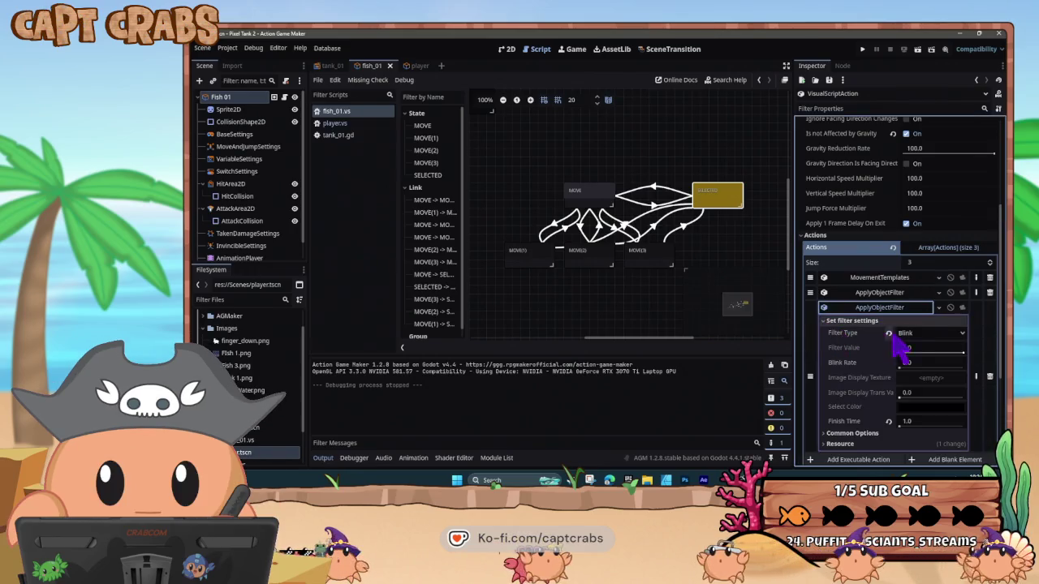
click(901, 334)
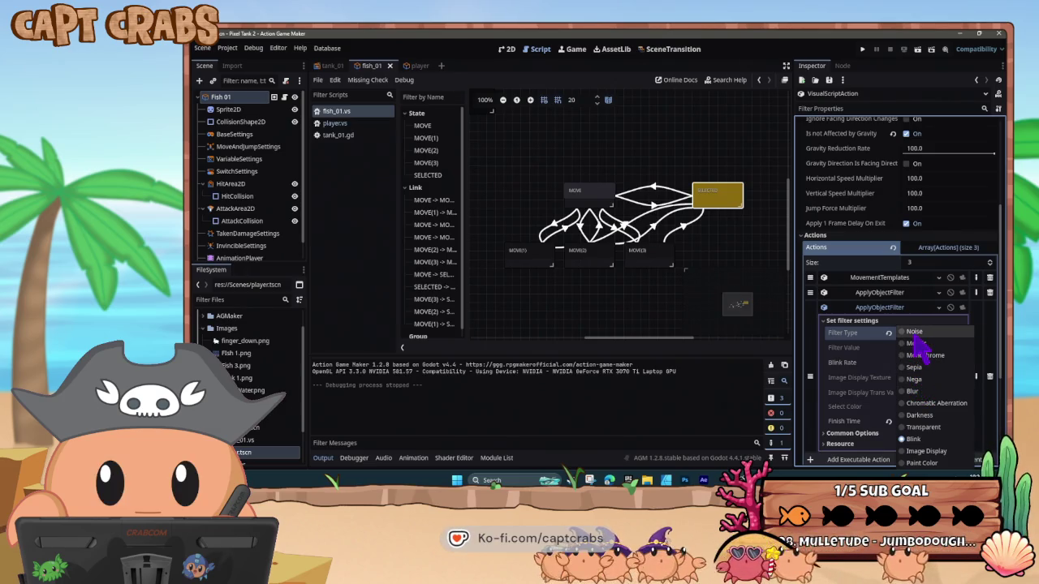
key(Escape)
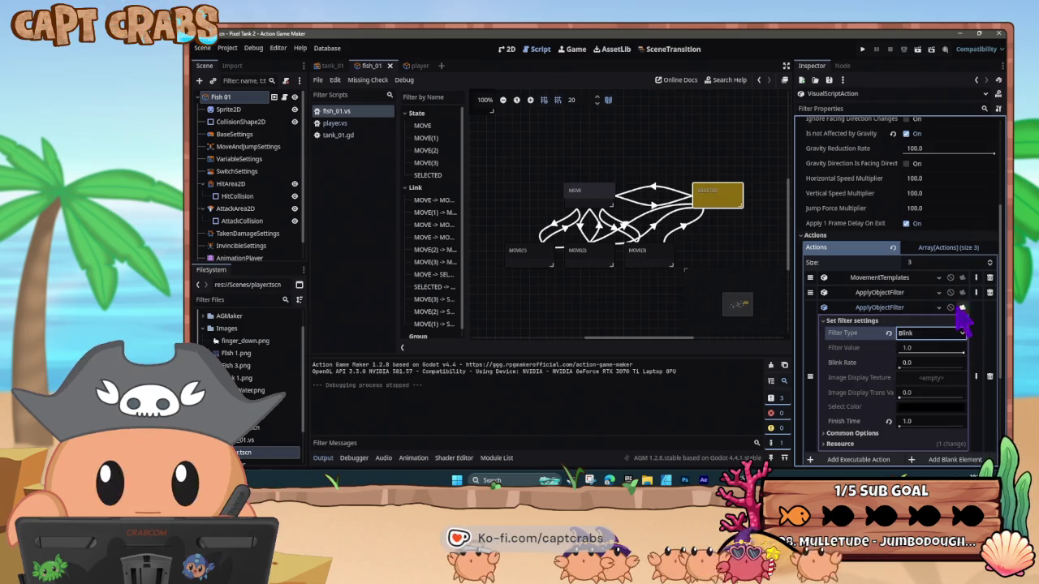
click(992, 374)
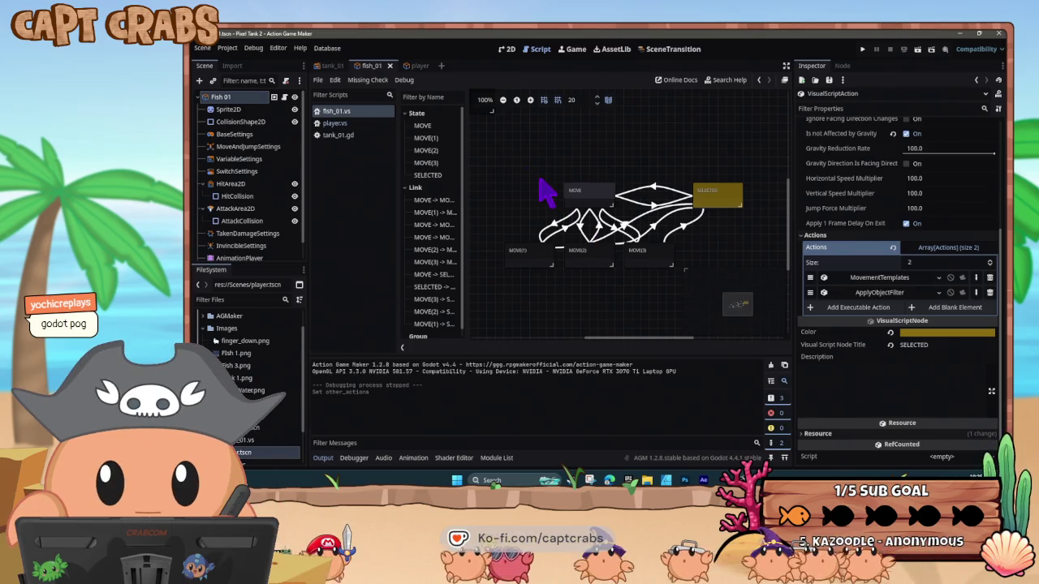
click(333, 65)
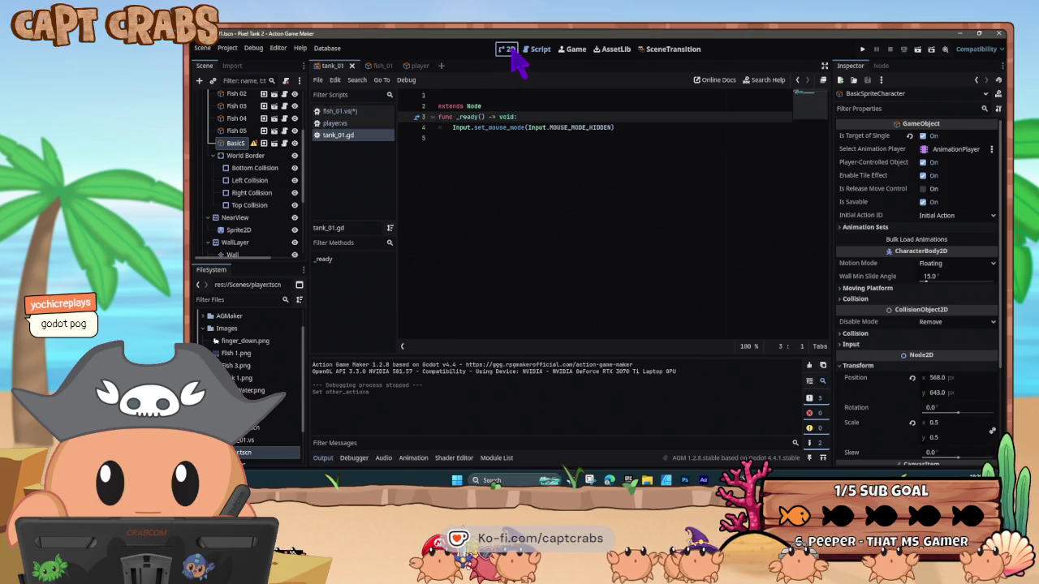
In tank_01.gd, add a 'Hides the Mouse' comment on line 1 and a dashed comment on line 5
click(512, 51)
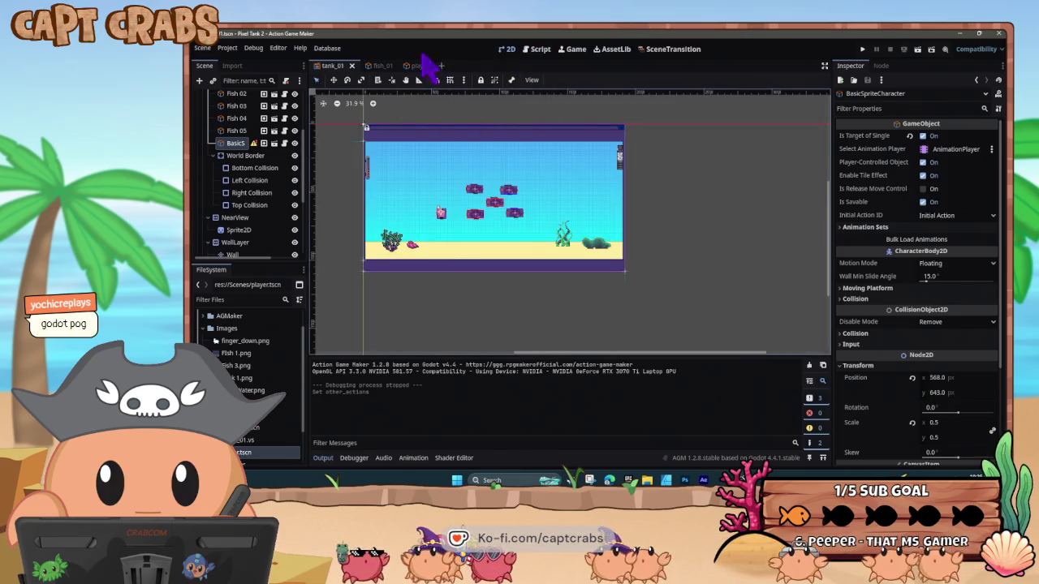
click(539, 50)
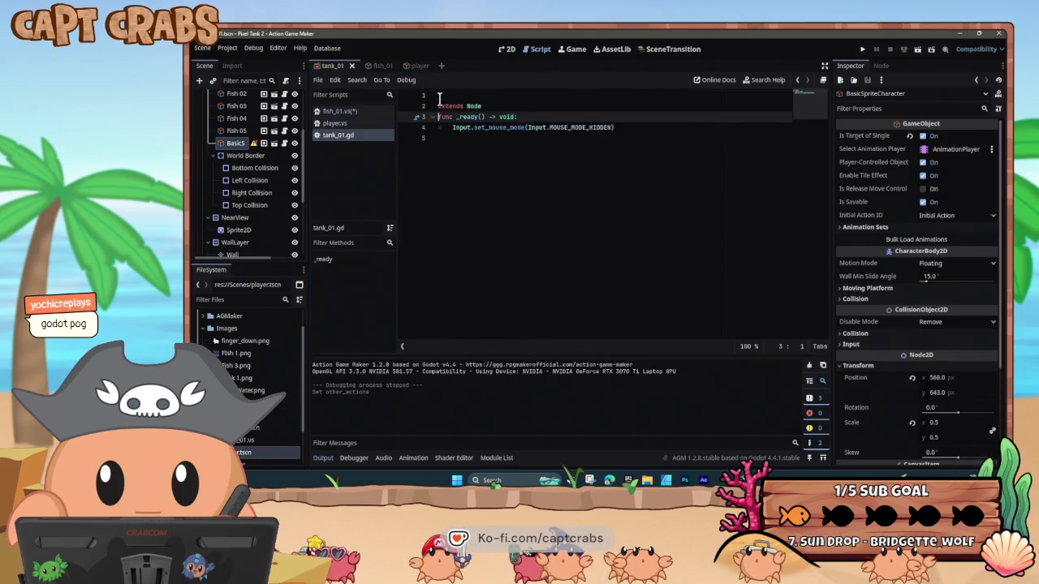
click(439, 96)
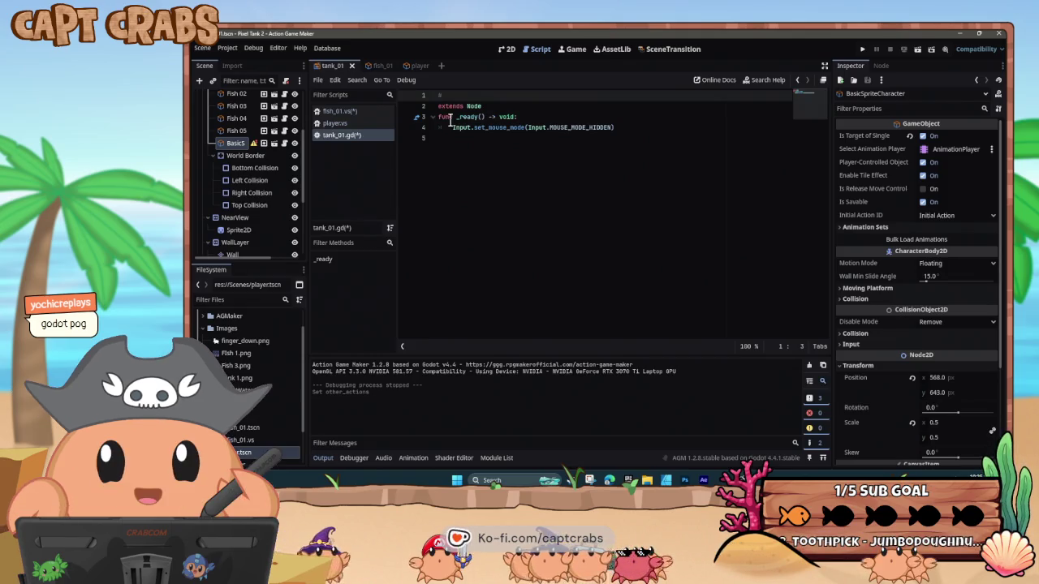
text(Hides )
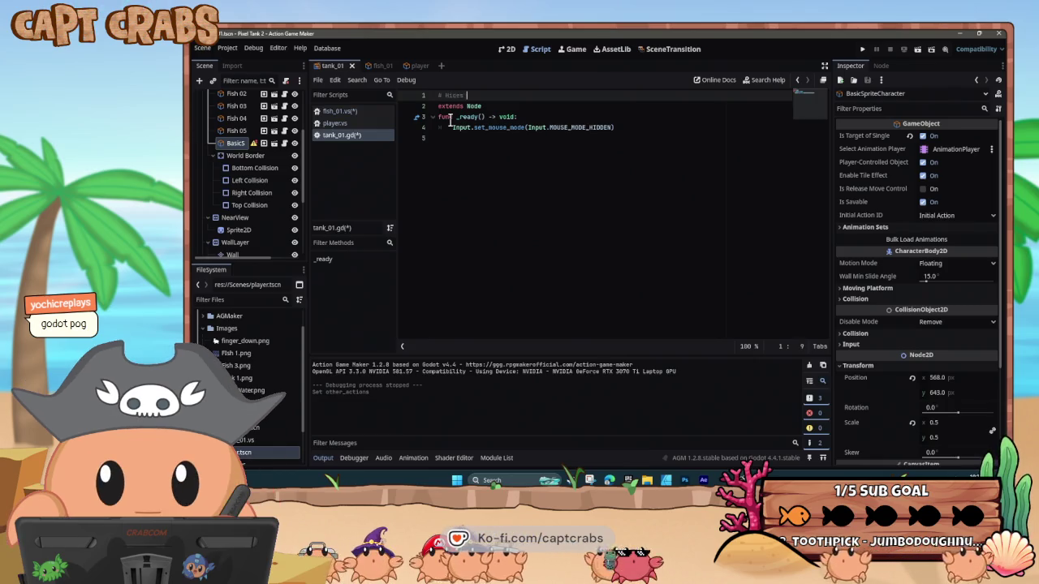
text(the Mouse)
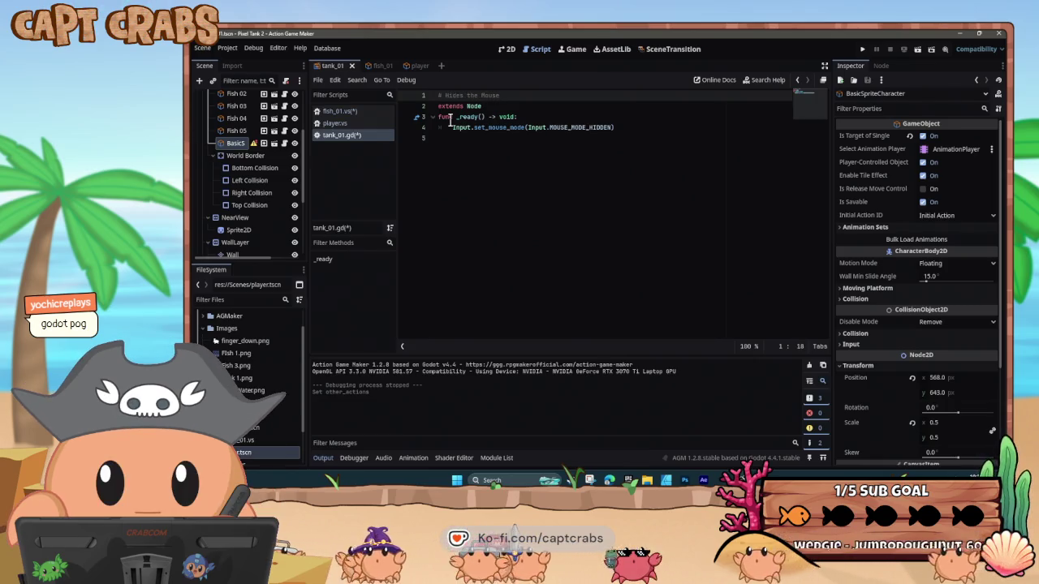
click(450, 149)
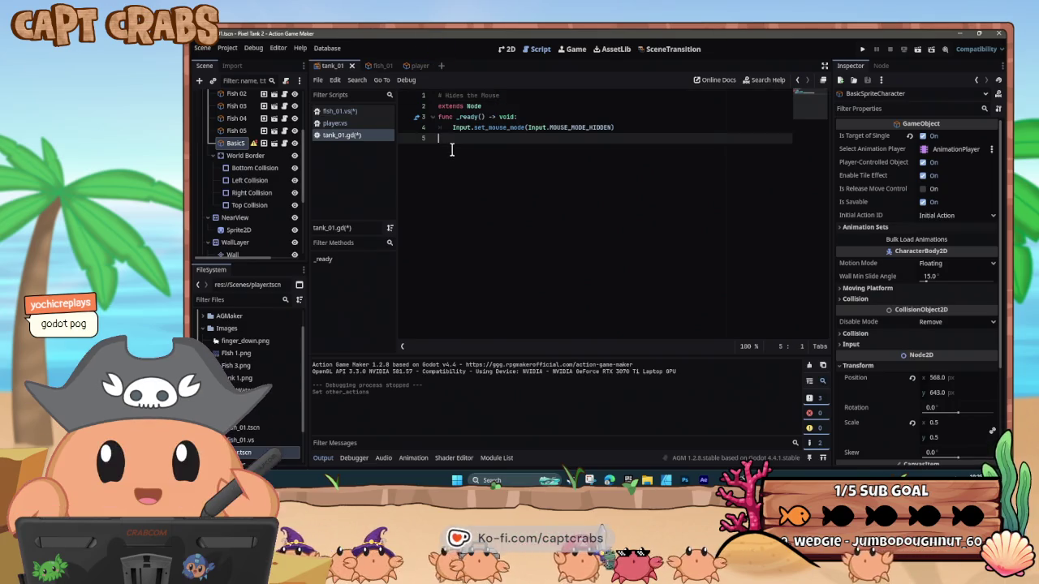
key(ctrl+s)
text(#)
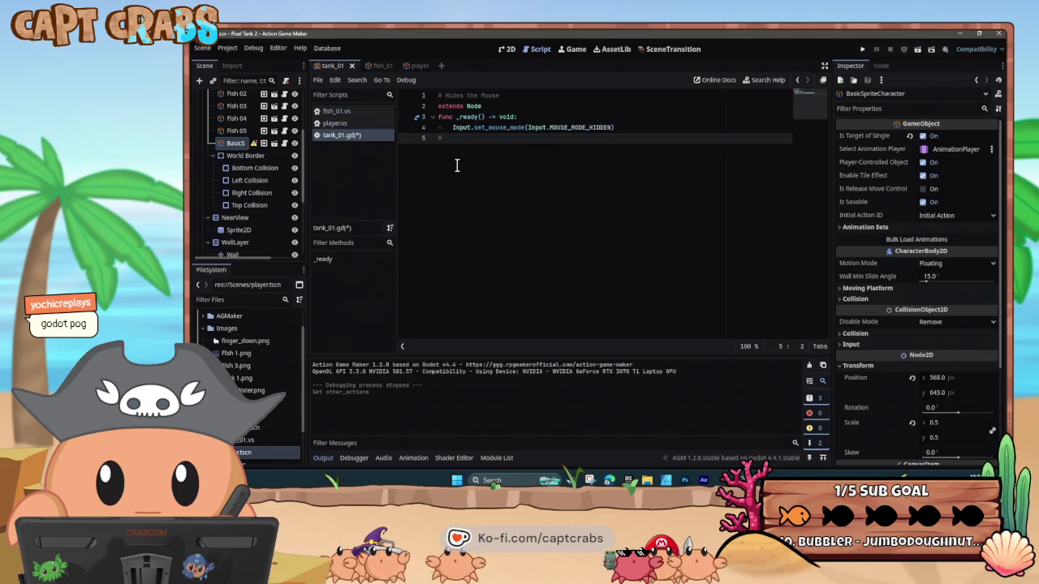
text(--------------------------------)
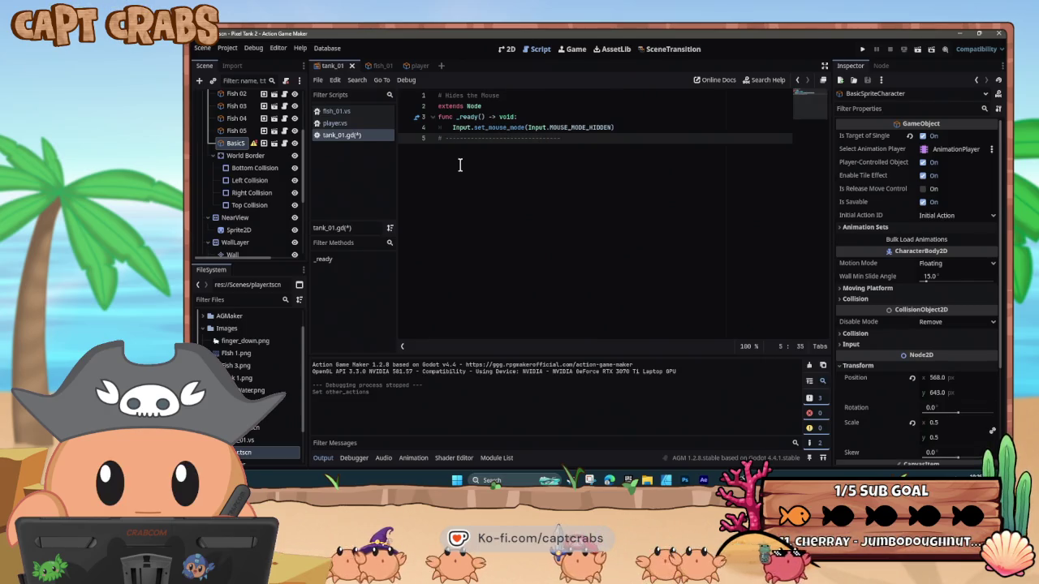
Extend the line 1 comment with dashes, save tank_01.gd, and run the game
click(510, 96)
text(----------------)
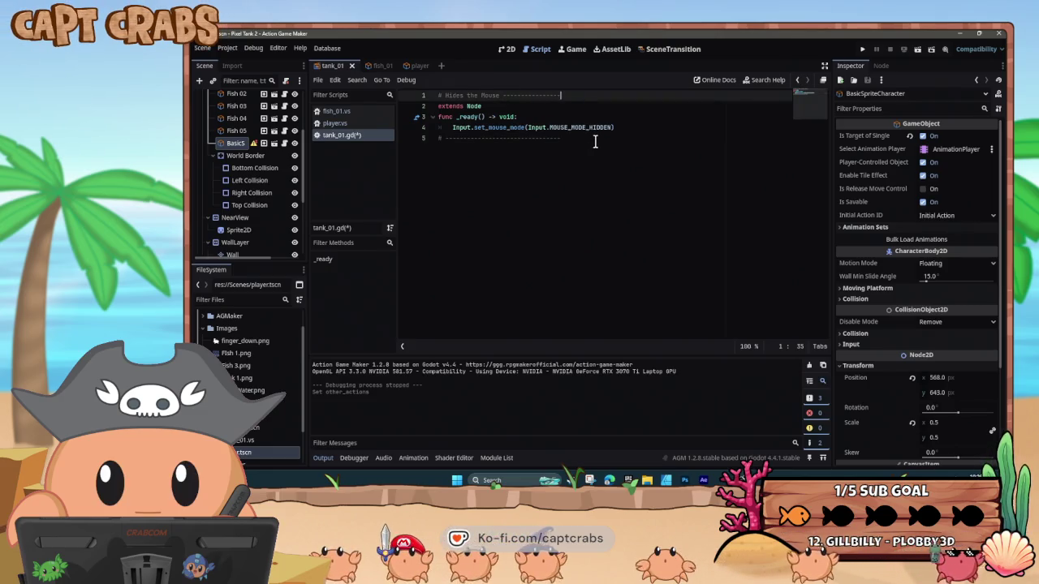
key(BackSpace)
key(ctrl+End)
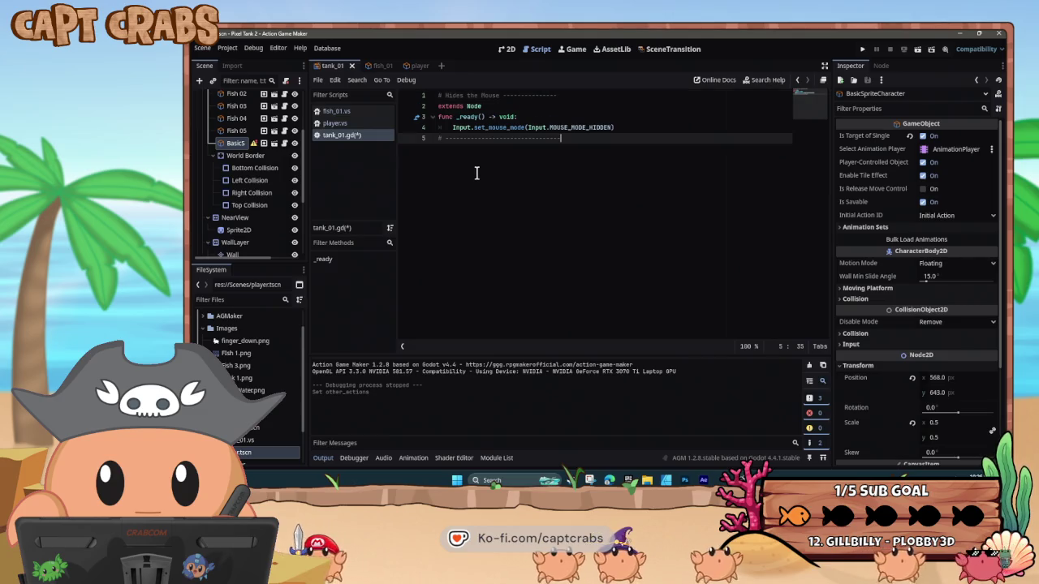
key(ctrl+s)
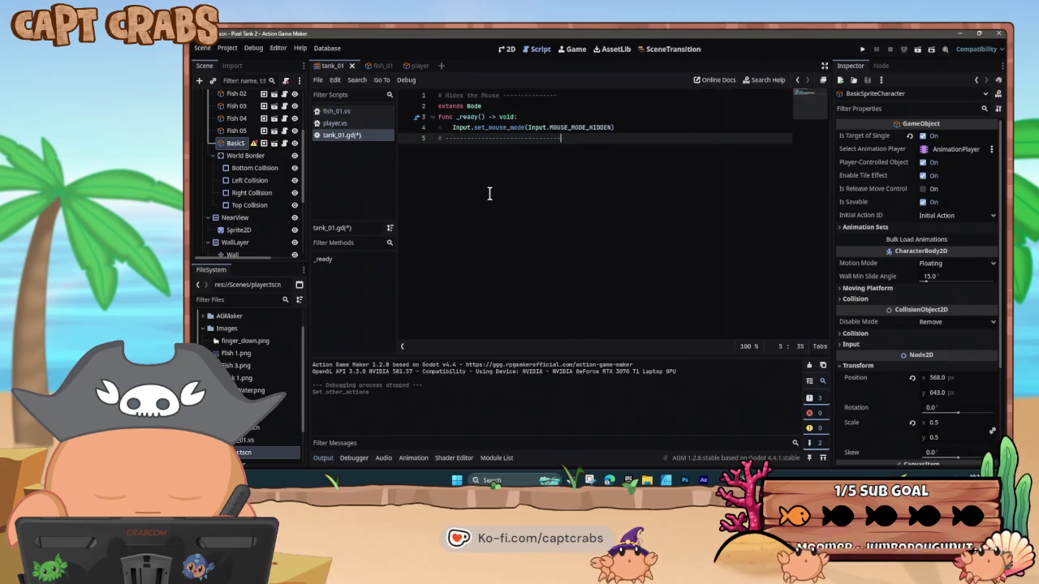
key(F5)
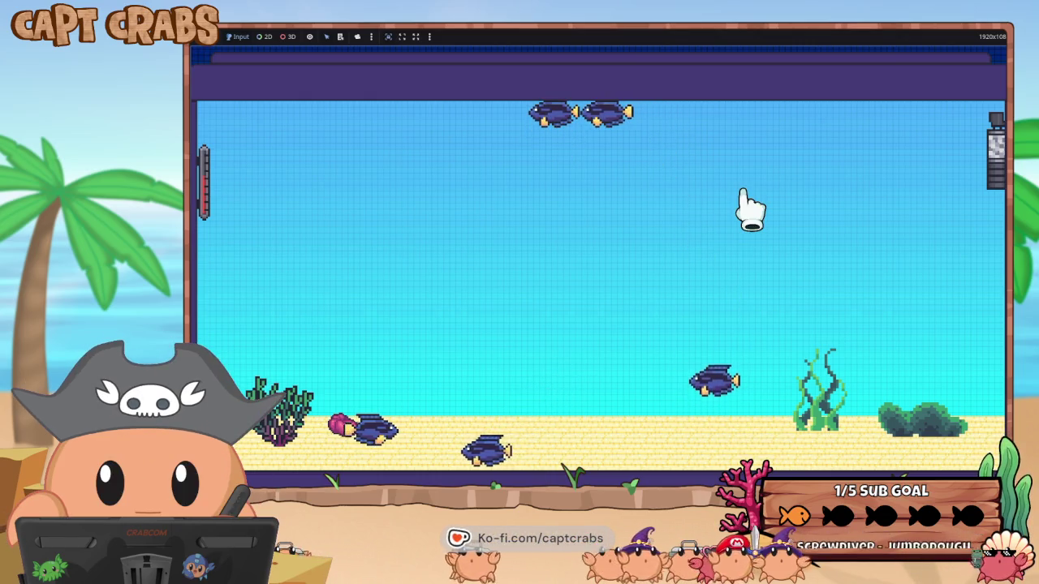
key(super)
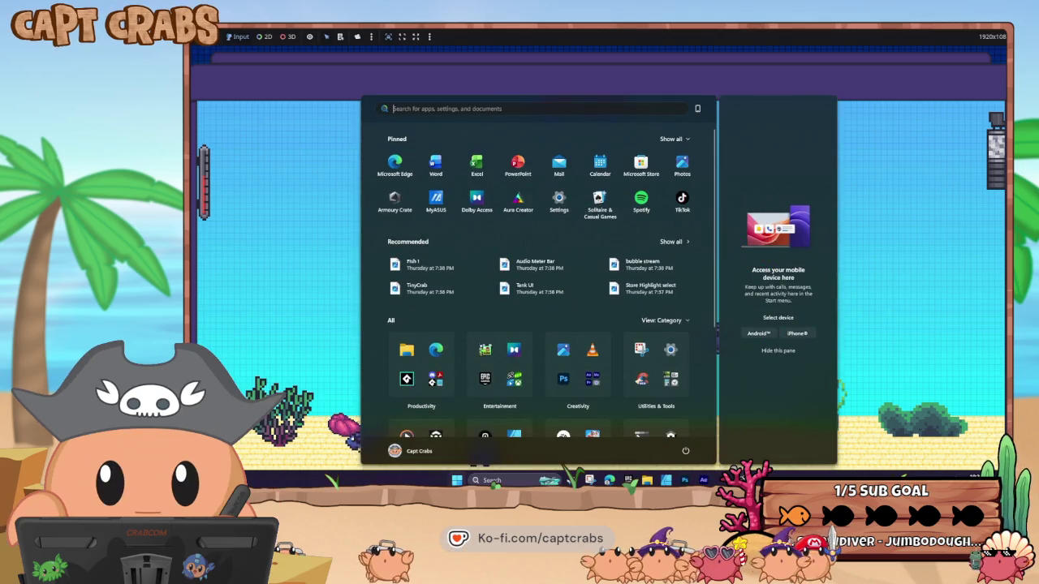
key(alt+F4)
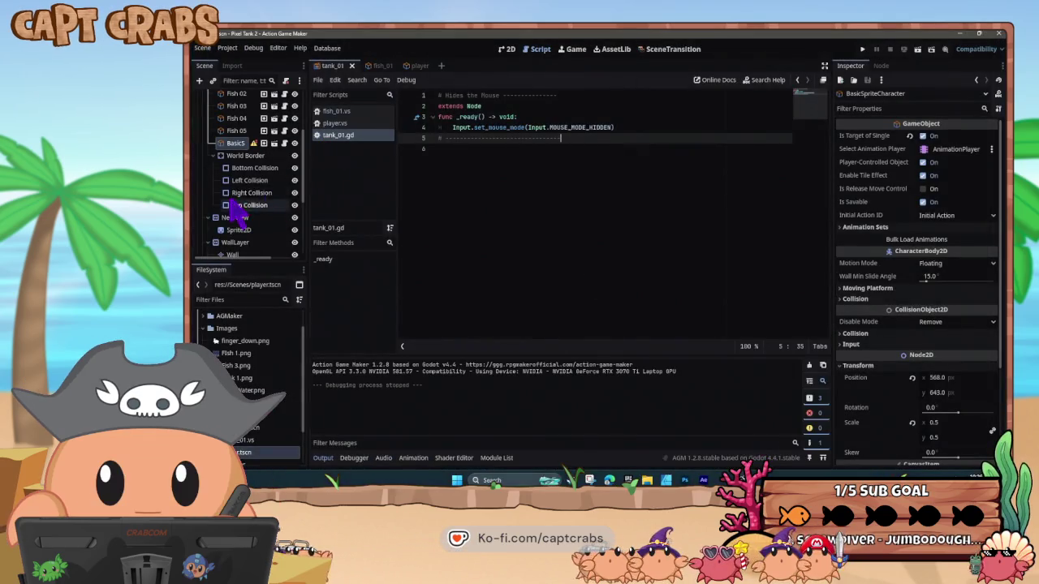
Move the BasicSpriteCharacter node into BaseLayer, below Base
scroll(244, 195, up, 3)
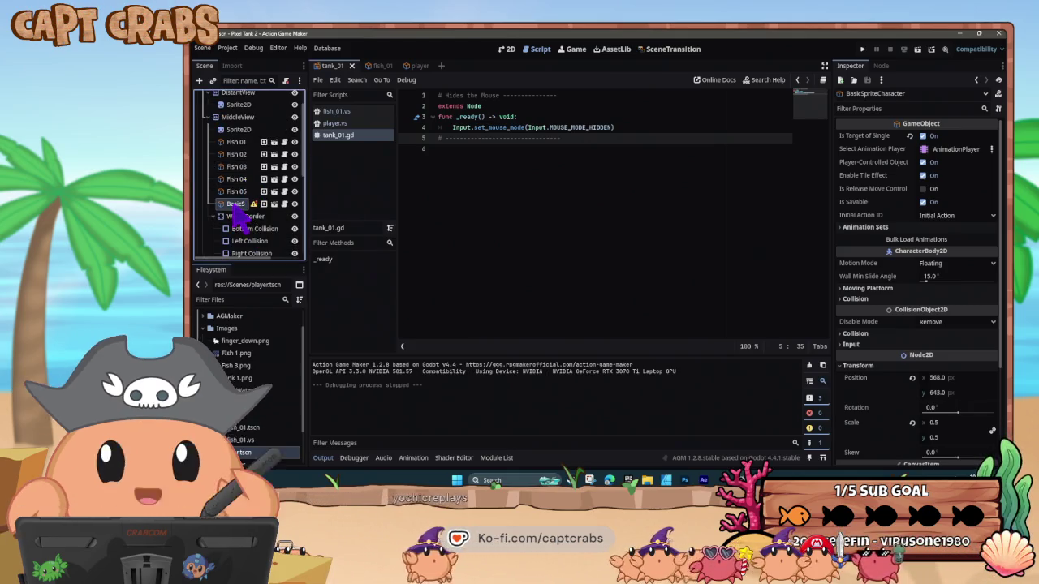
scroll(242, 219, down, 4)
mouse_move(243, 232)
mouse_down()
mouse_move(244, 258)
mouse_move(251, 223)
mouse_up()
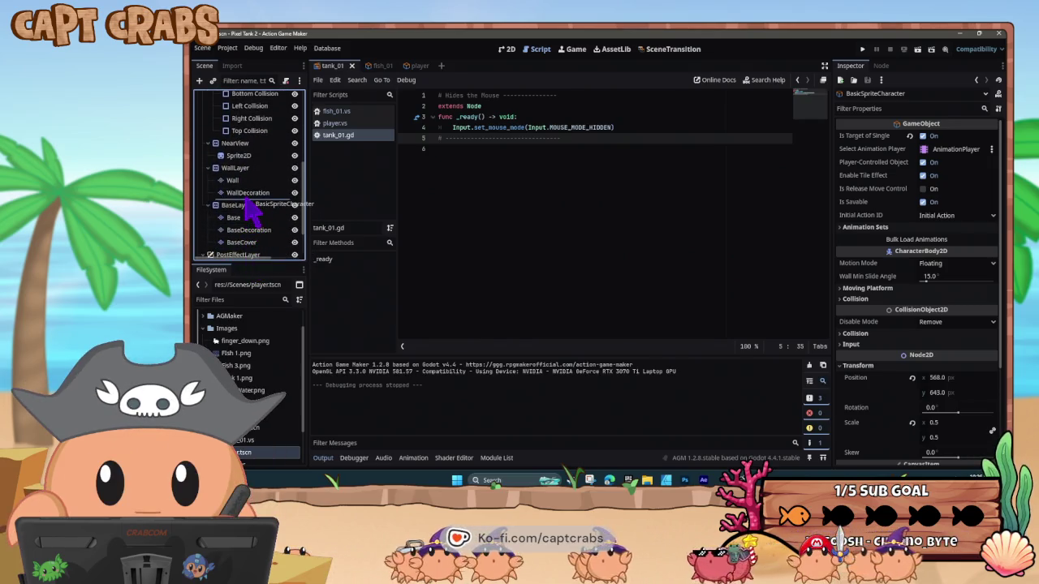
drag(252, 231, 247, 236)
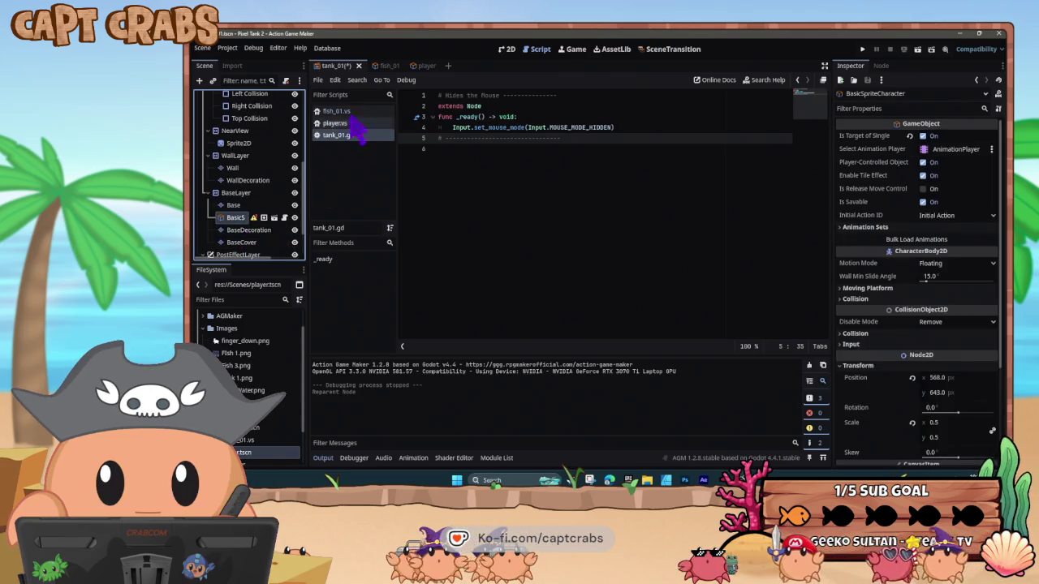
Rename the player scene's root node to Player
click(421, 66)
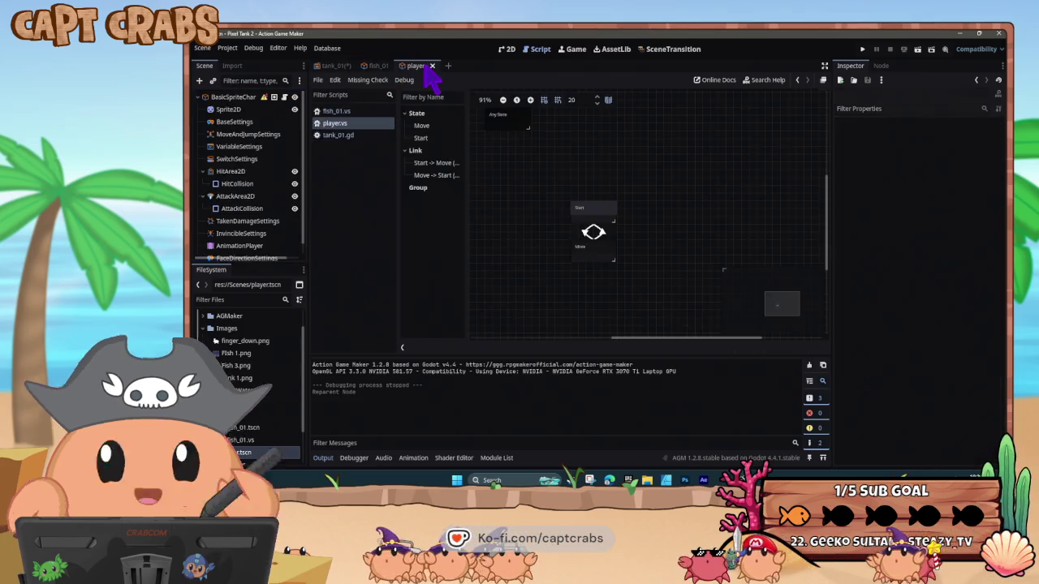
click(244, 99)
right_click(242, 98)
click(286, 232)
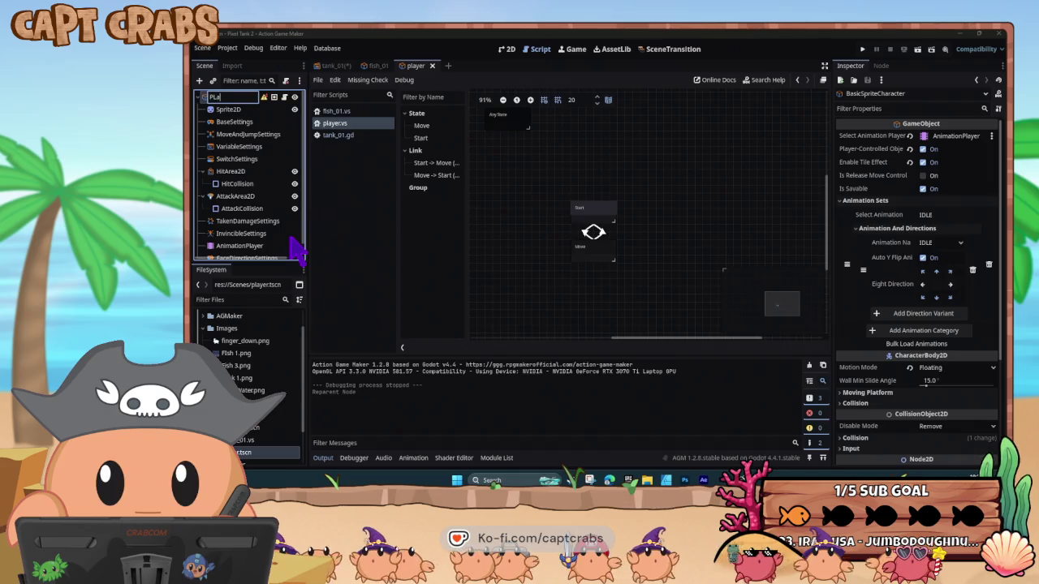
text(yer)
key(Return)
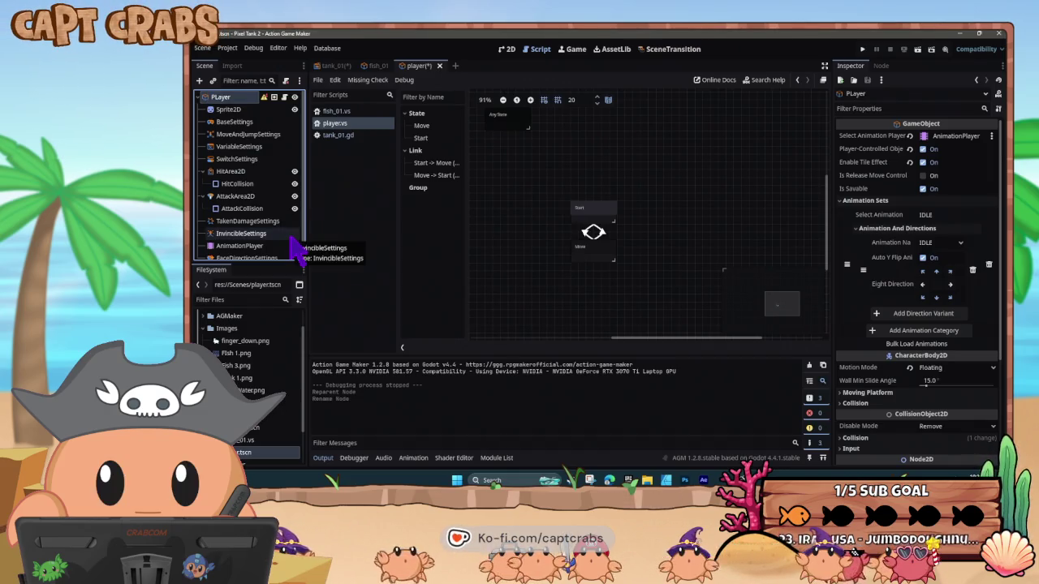
right_click(228, 101)
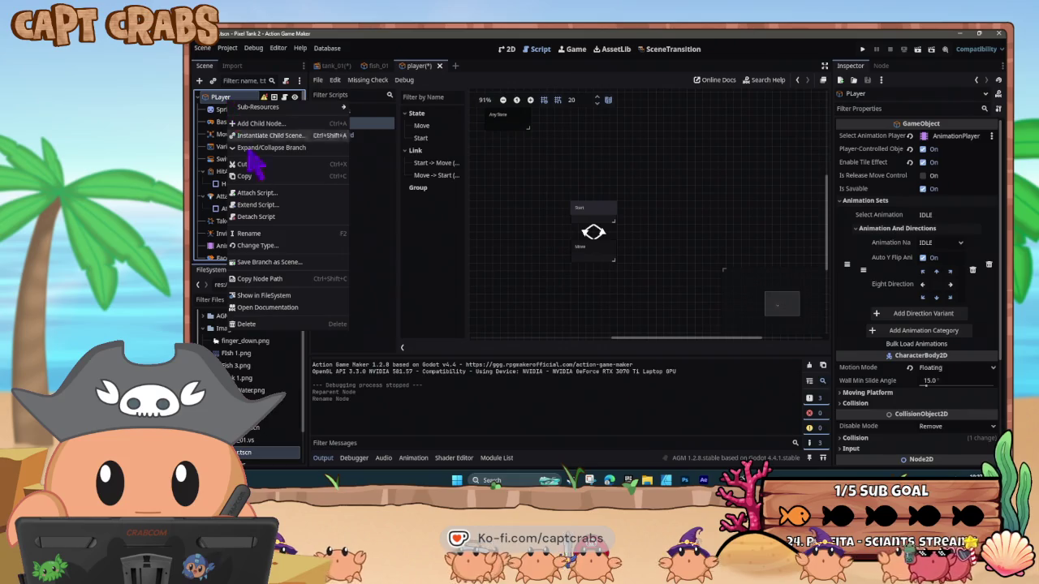
click(257, 233)
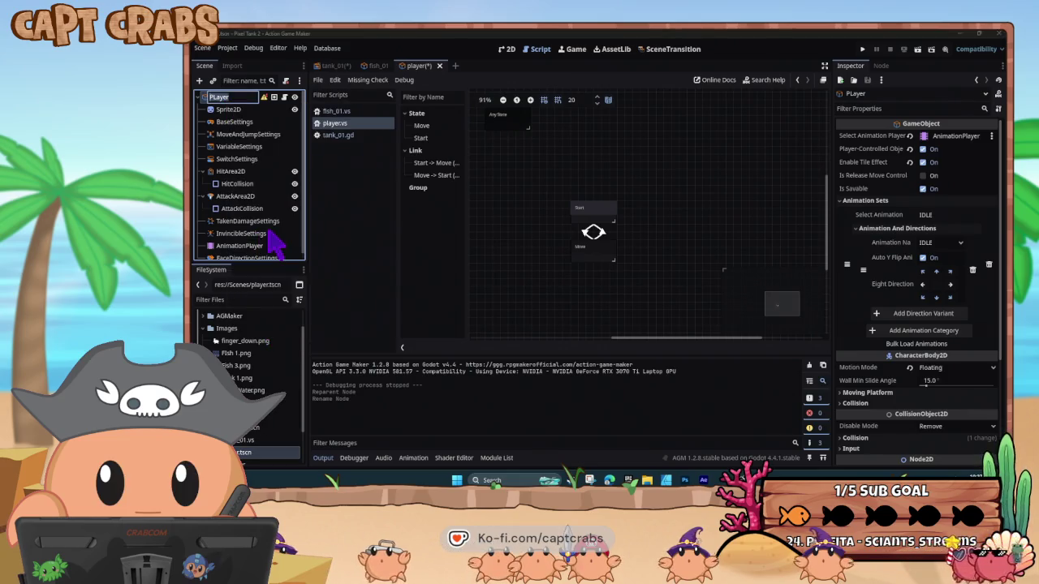
key(Return)
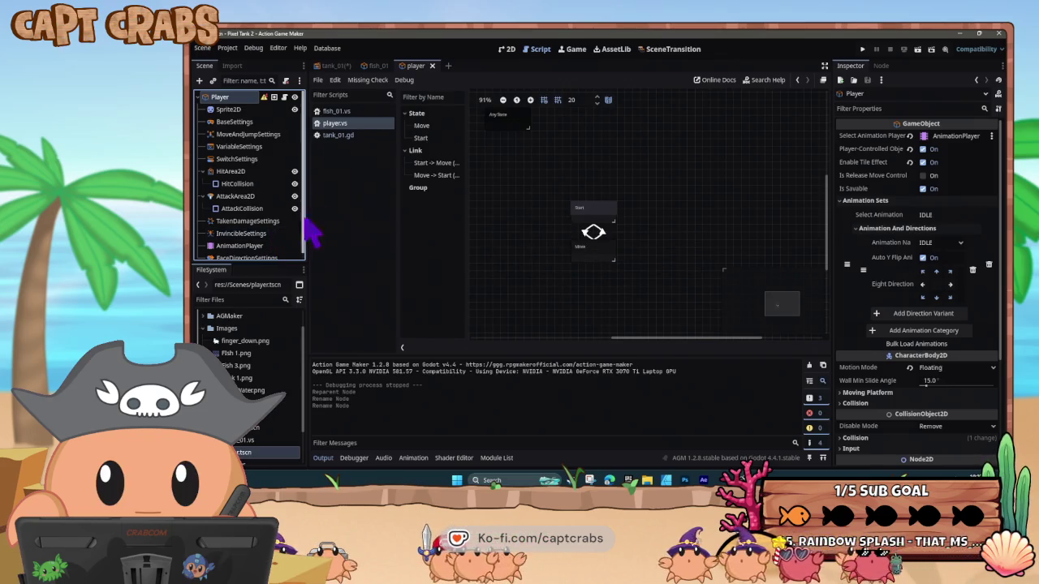
Rename the tank_01 character instance to Player and run the game with F5
click(350, 66)
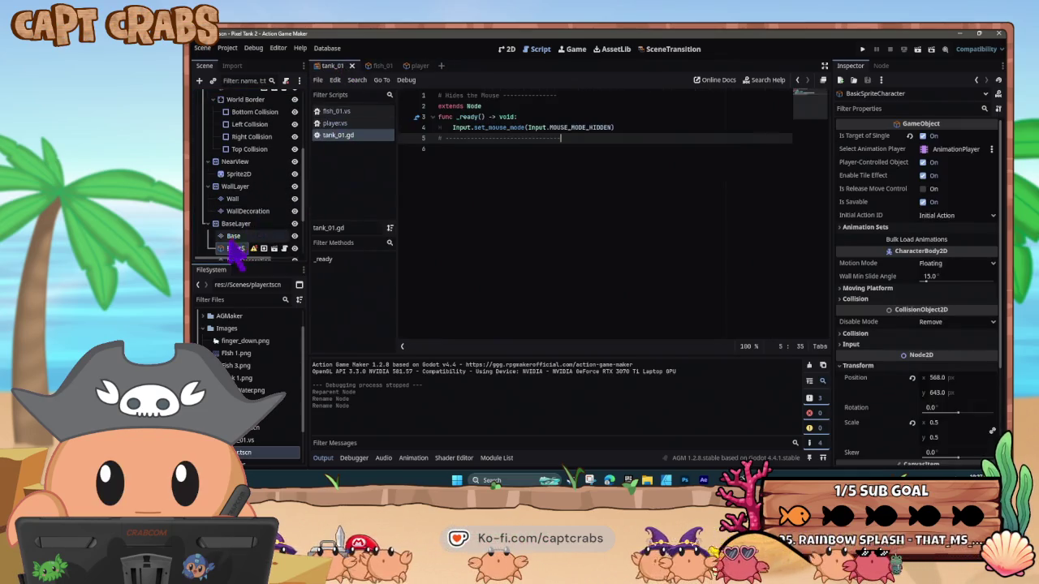
click(234, 236)
click(236, 248)
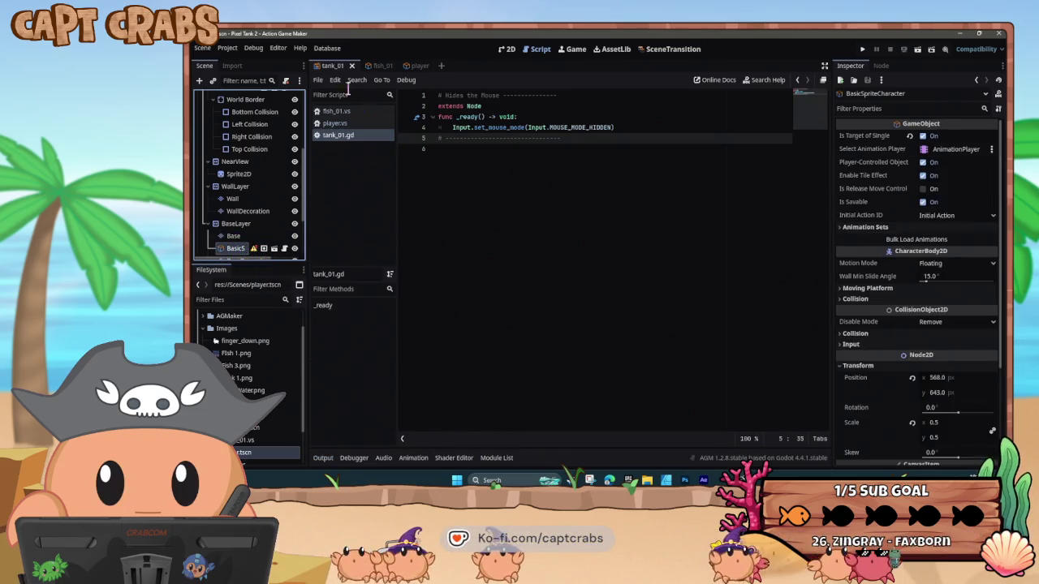
click(506, 48)
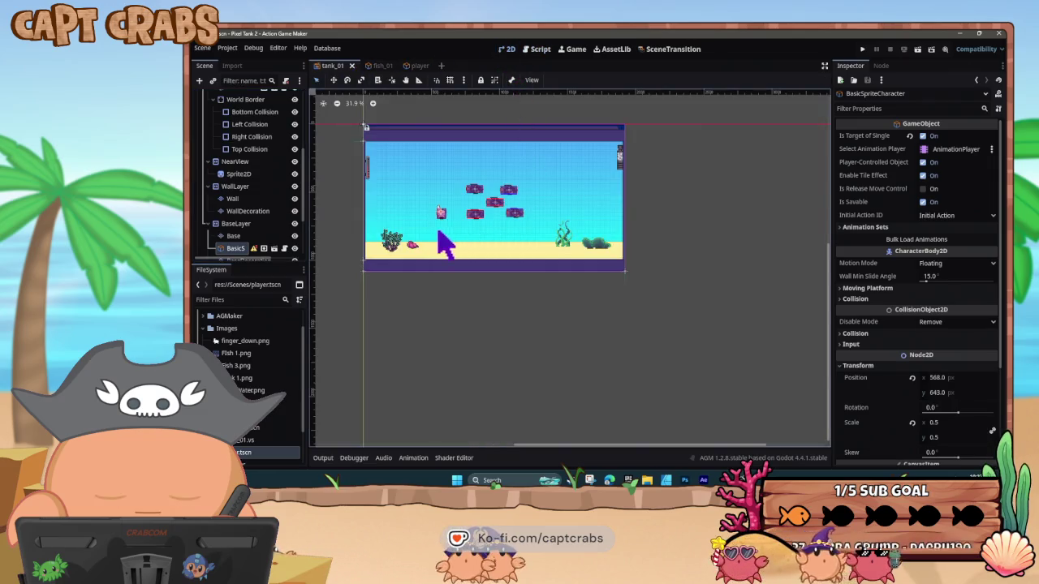
click(235, 236)
click(236, 249)
click(236, 248)
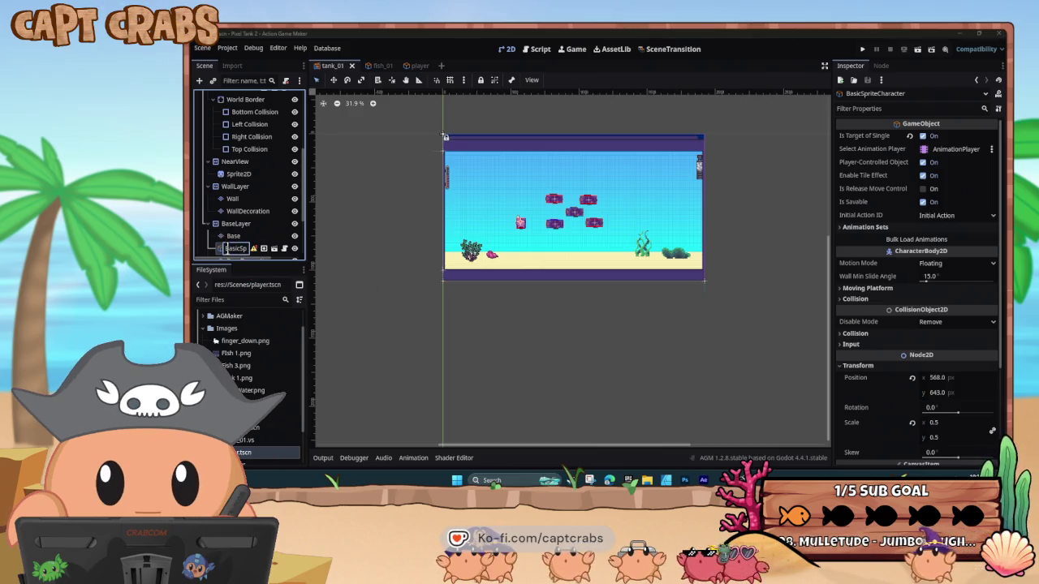
text(Pla)
key(Return)
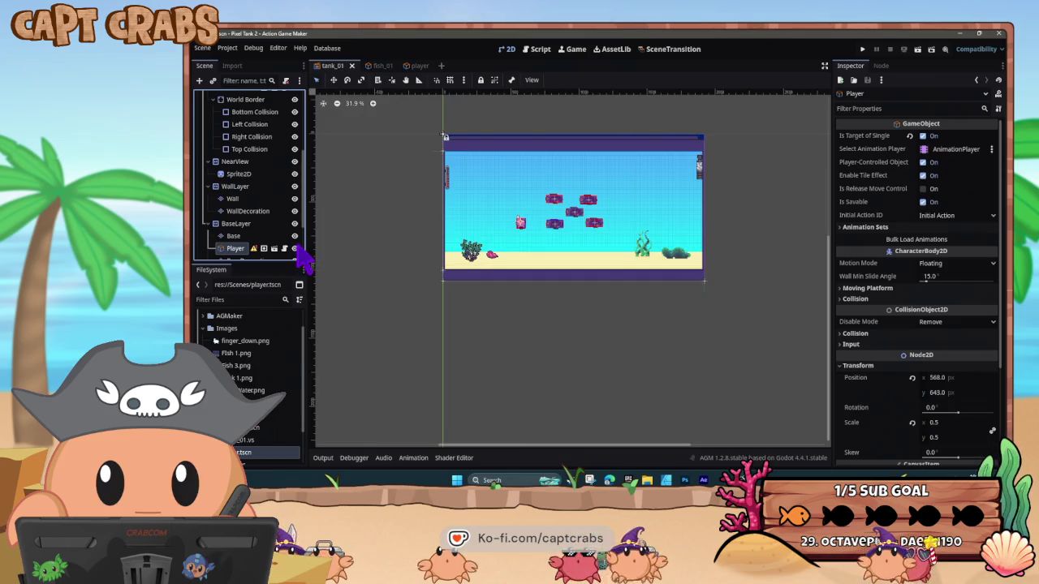
key(F5)
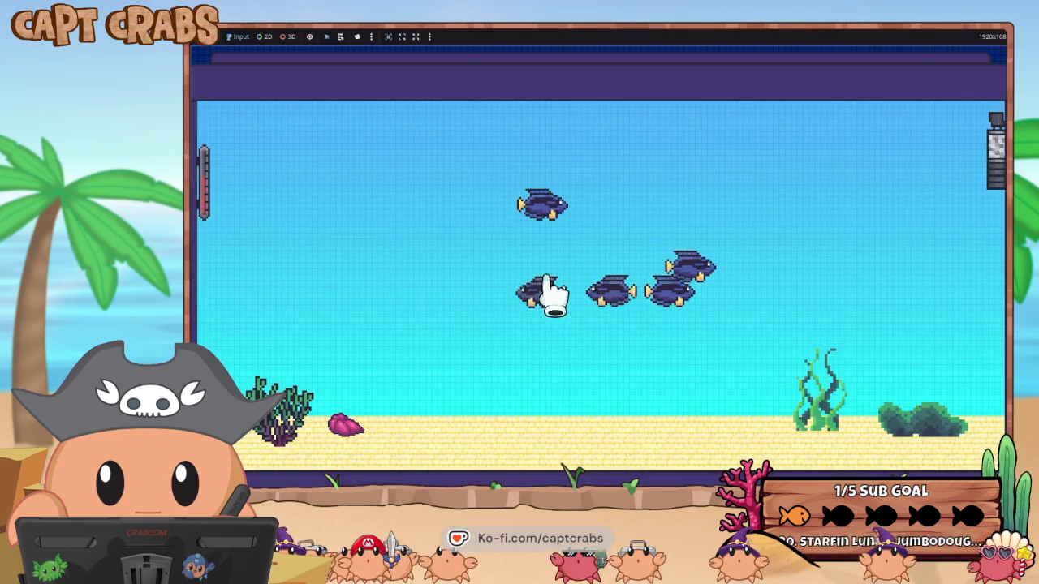
Click two fish in the running game, then bring the editor window back to the front
click(607, 301)
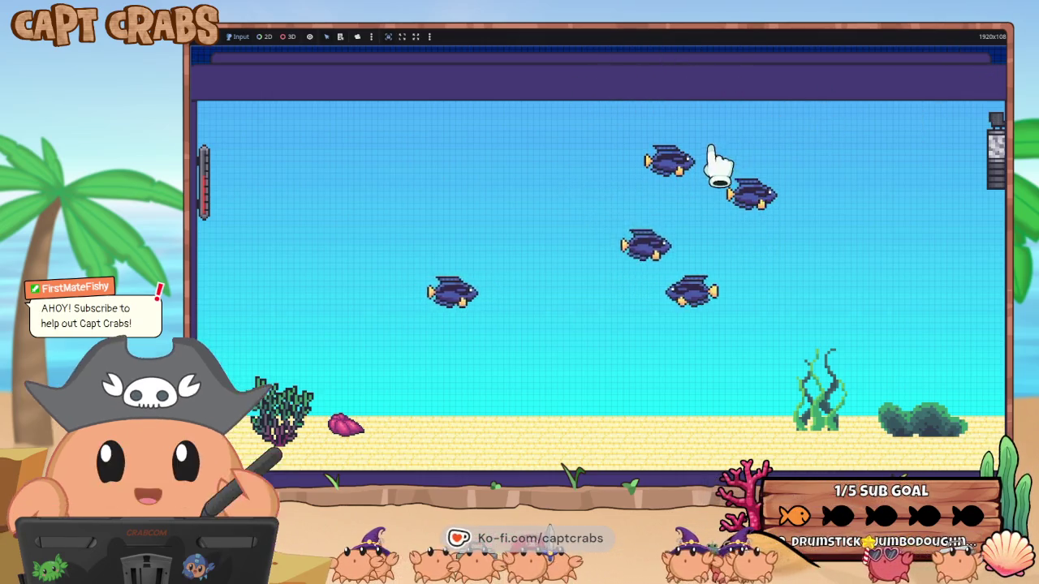
click(668, 160)
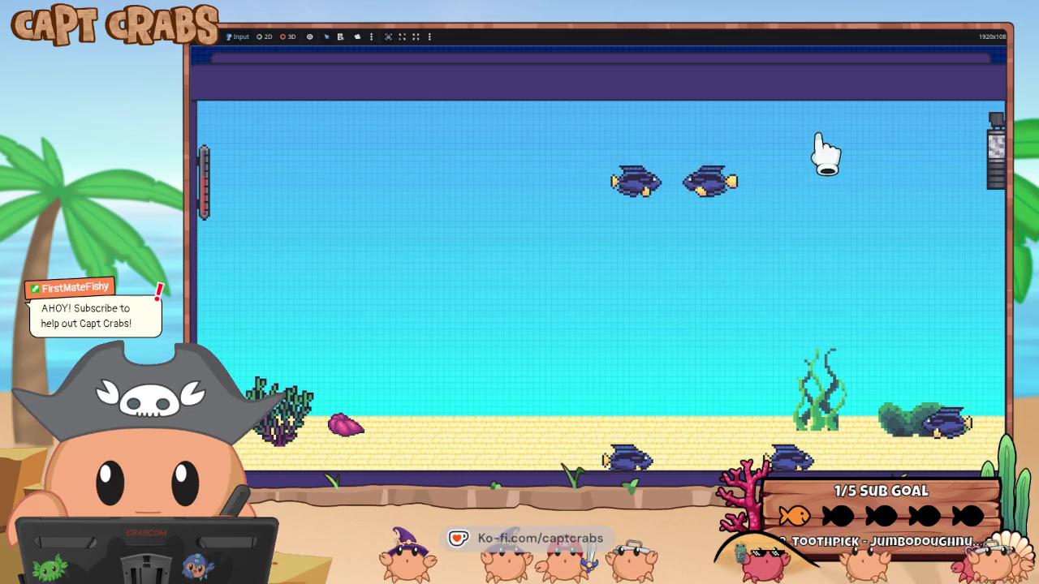
key(super)
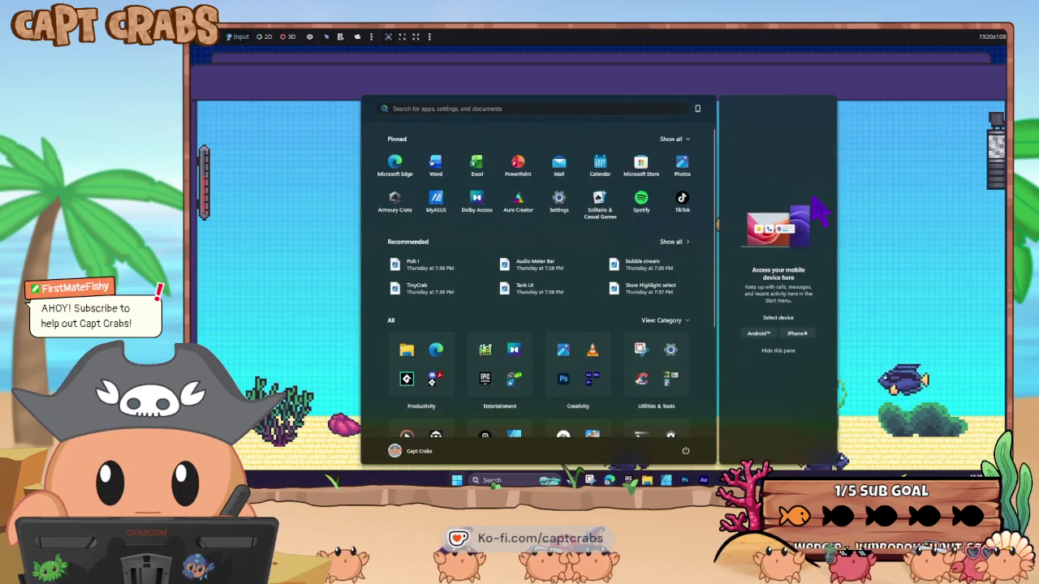
mouse_move(703, 480)
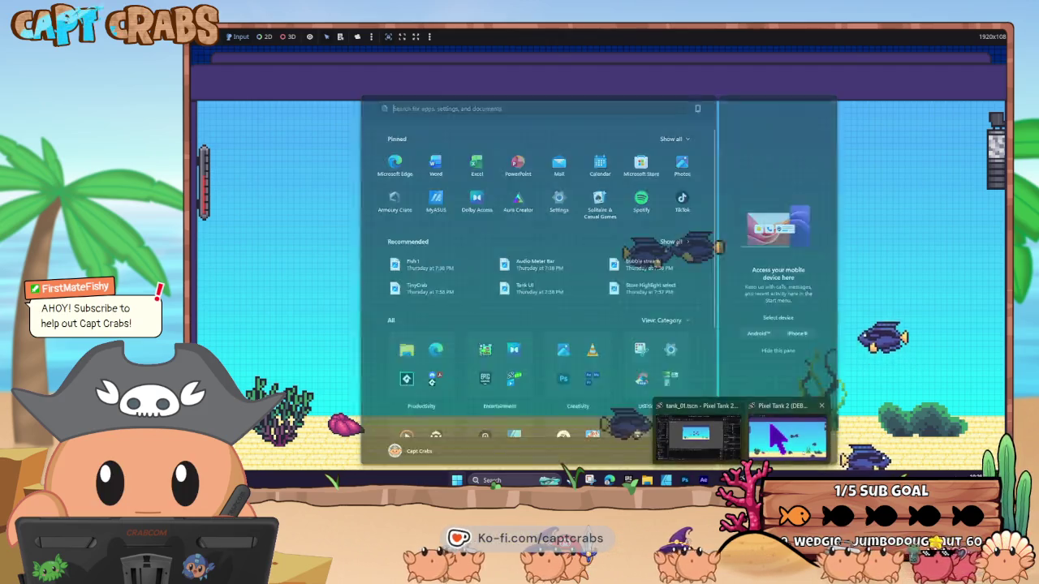
click(649, 430)
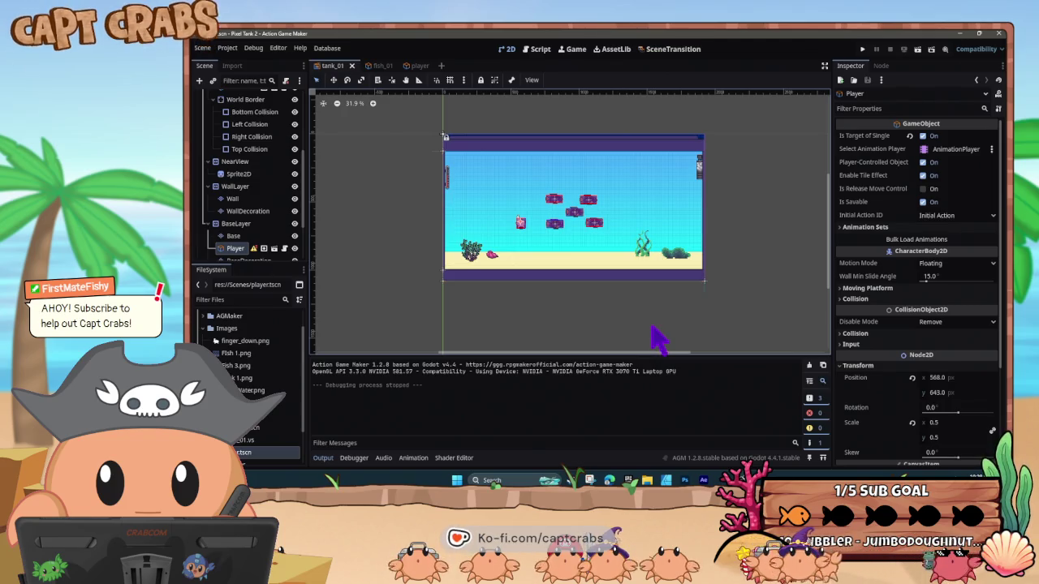
Show the fish_01 Script graph, select the SELECTED state and pan the view
click(388, 68)
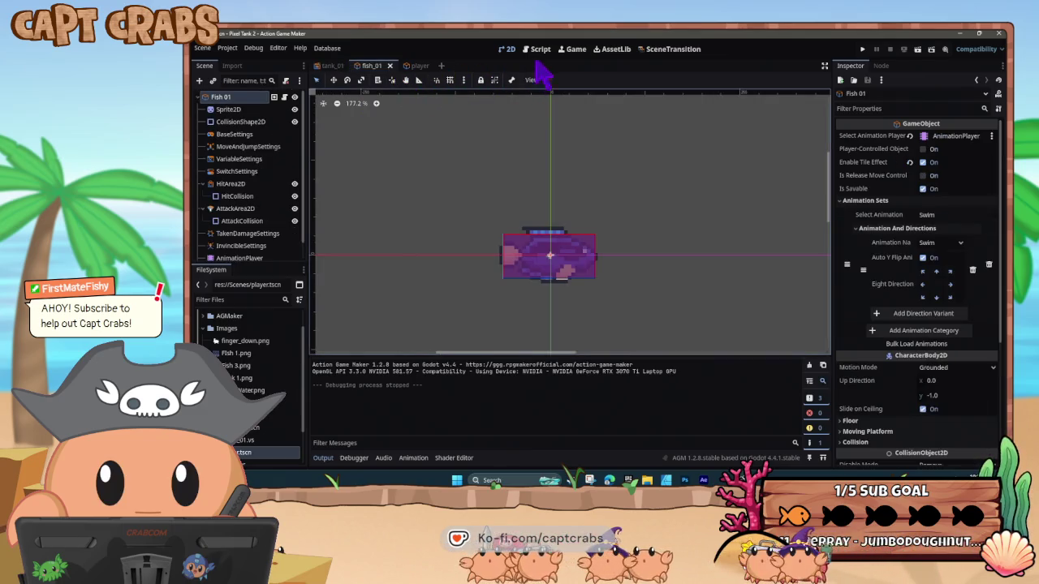
click(539, 50)
click(725, 198)
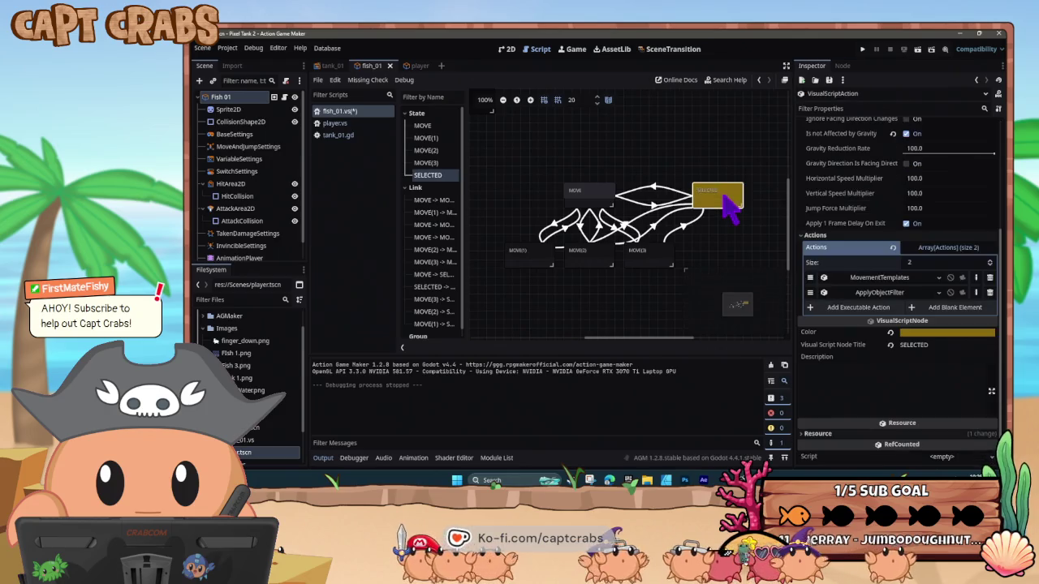
mouse_move(693, 168)
mouse_down()
mouse_move(605, 182)
mouse_move(614, 191)
mouse_up()
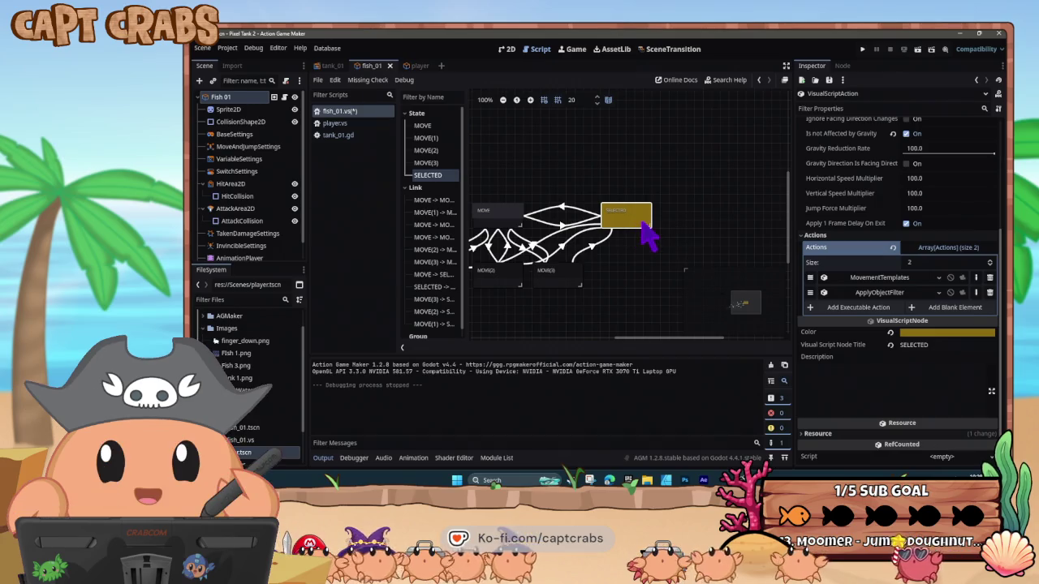
Paste a SELECTED(1) copy beside SELECTED and link SELECTED to it
key(ctrl+v)
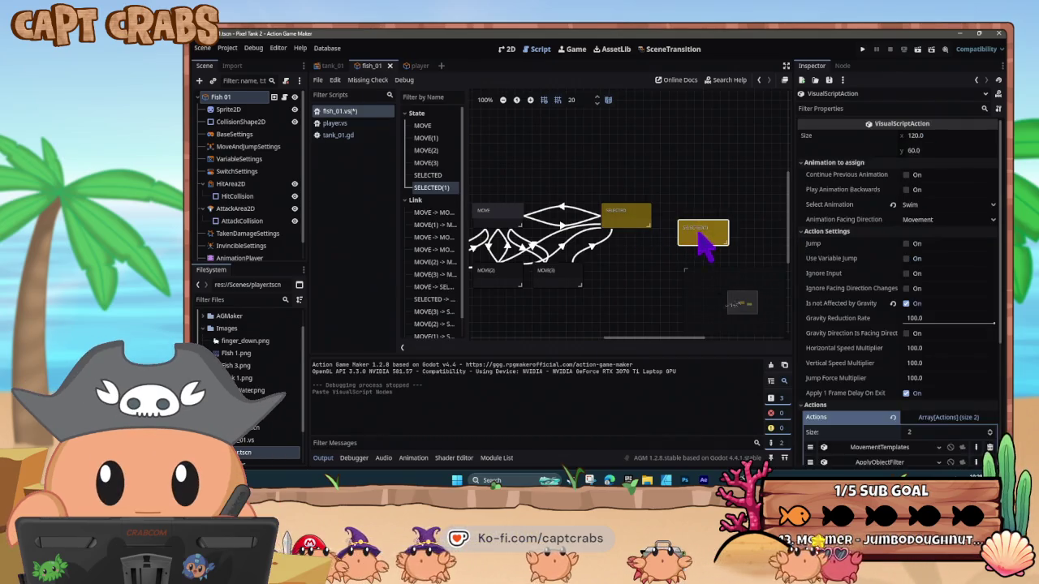
drag(703, 241, 703, 212)
right_click(638, 213)
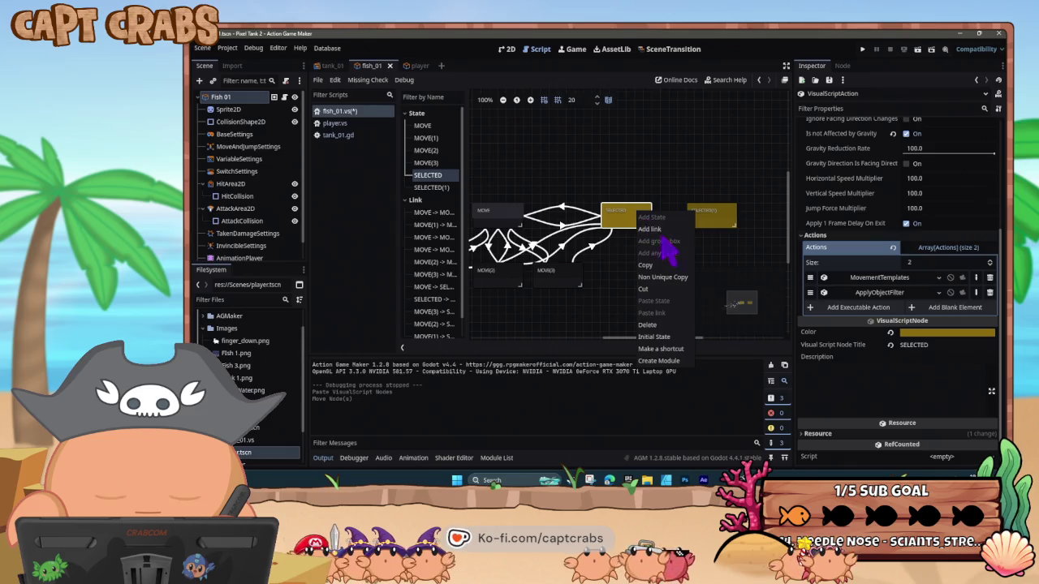
click(660, 230)
click(706, 218)
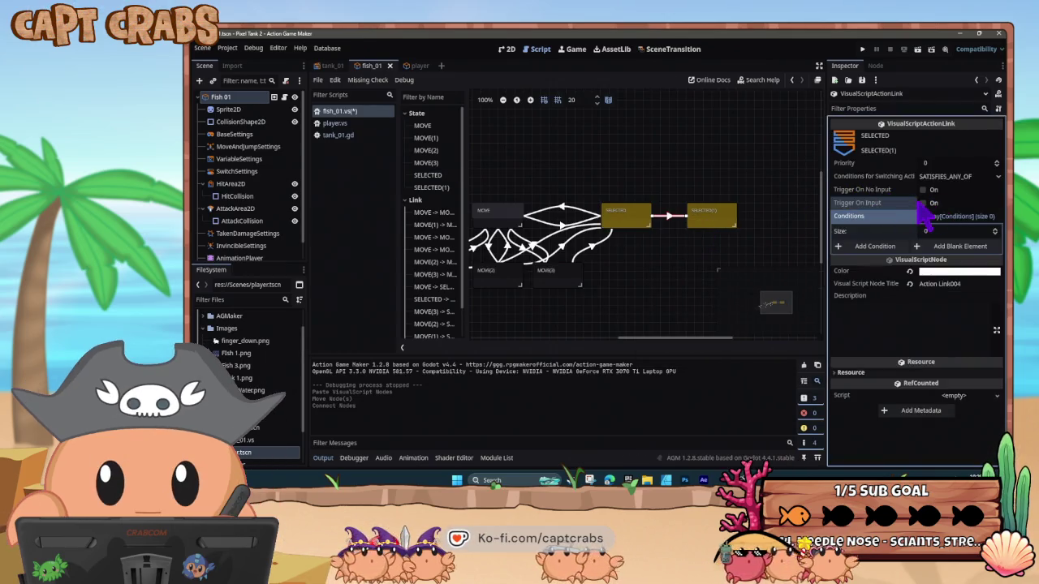
Make the link trigger on a left-click Moment Pressed input condition
click(922, 203)
click(943, 246)
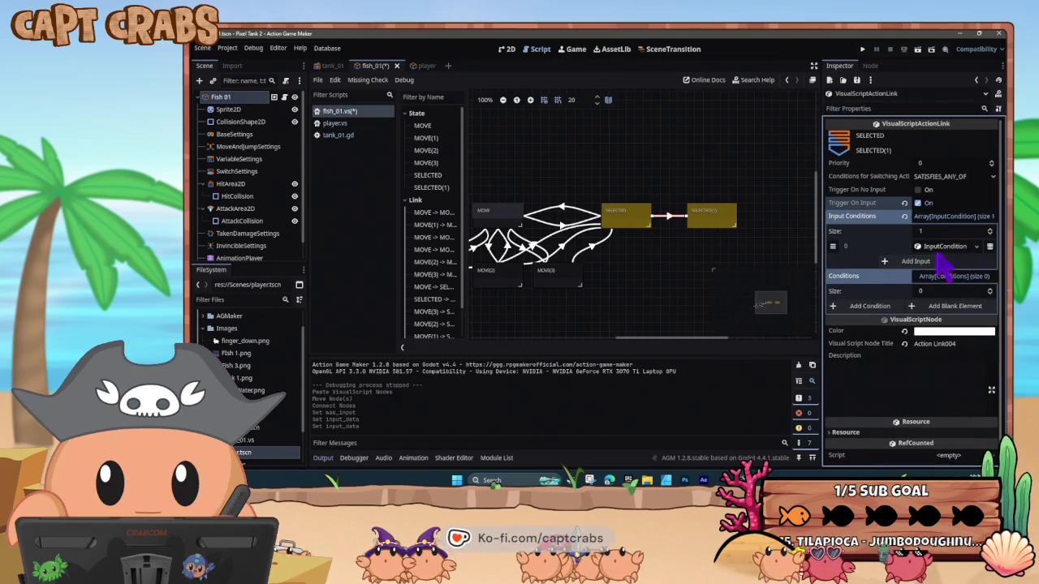
click(938, 247)
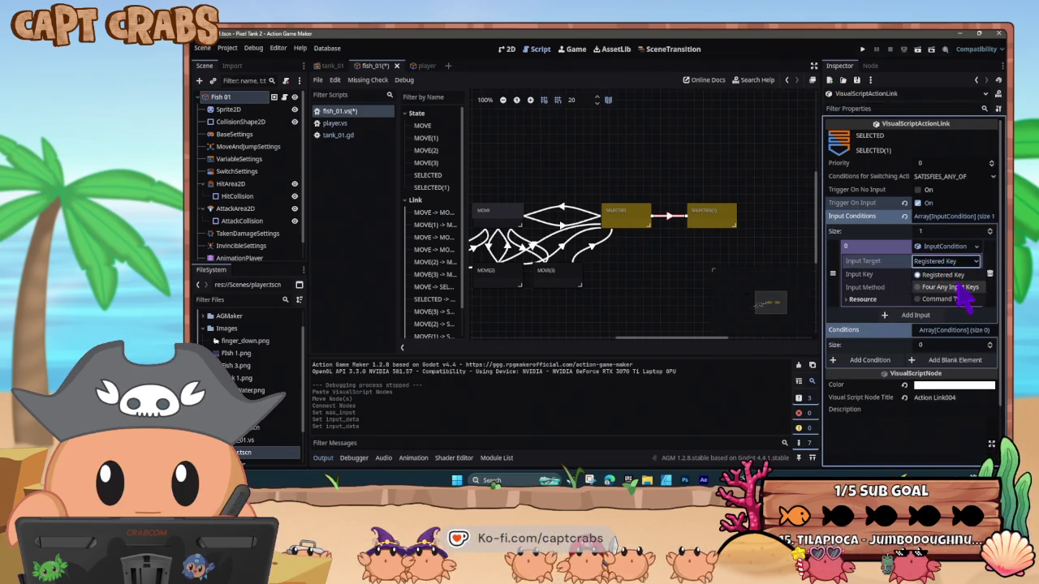
click(946, 288)
click(942, 314)
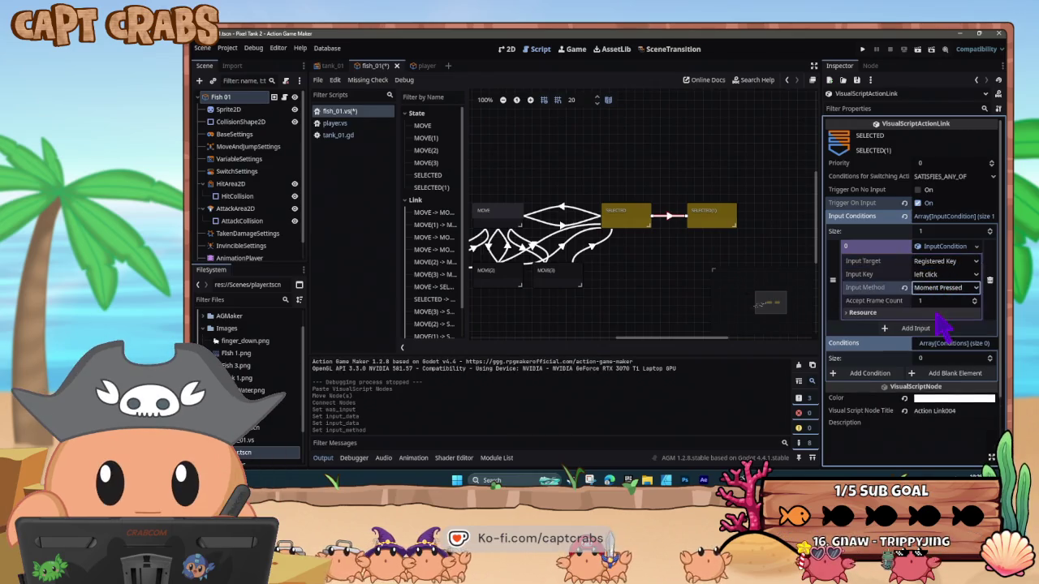
click(709, 231)
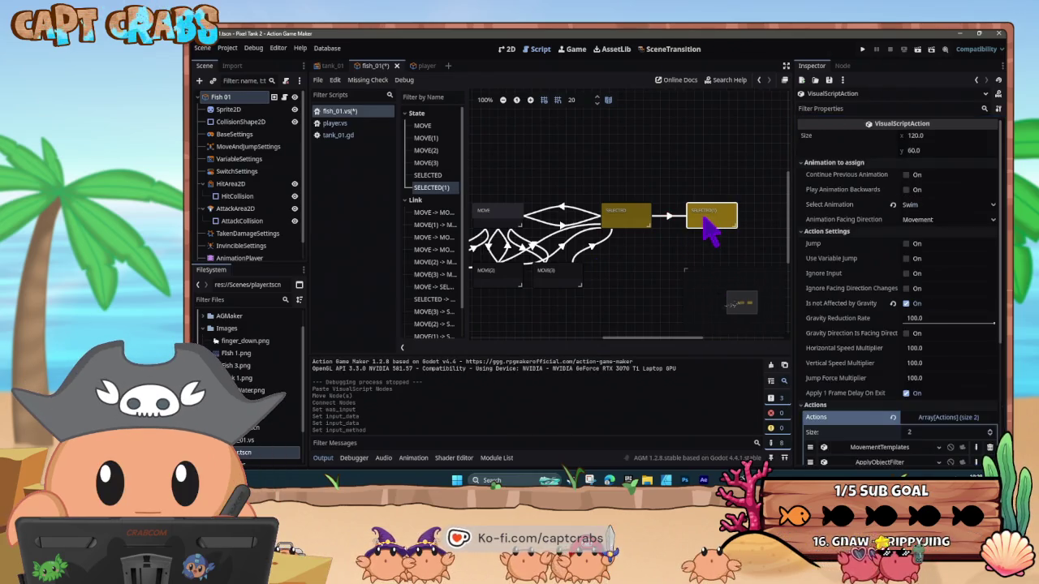
scroll(867, 447, down, 3)
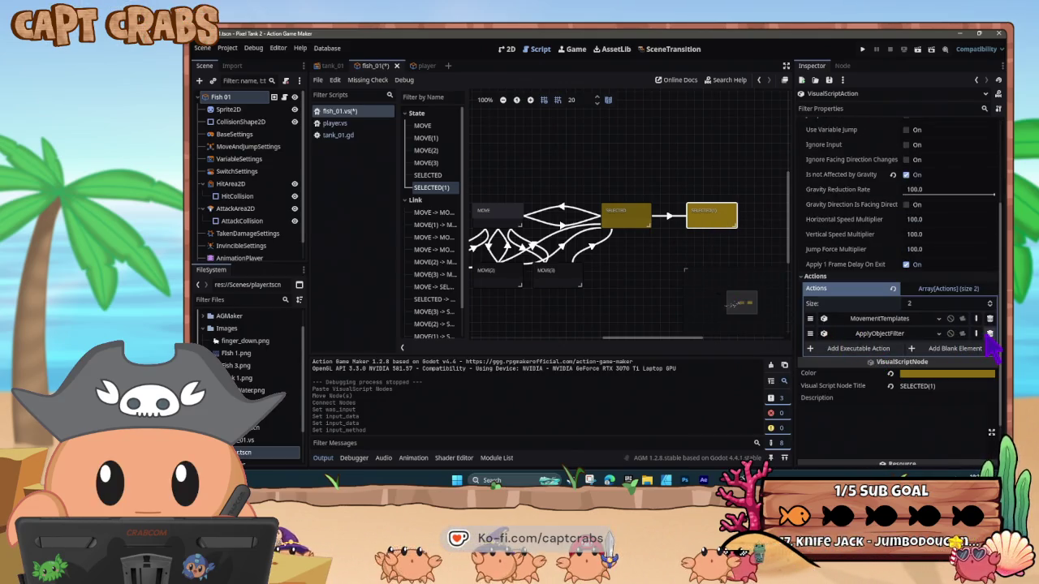
Replace SELECTED(1)'s actions with a ChangeObjectProperty action targeting SELF position_x
click(990, 333)
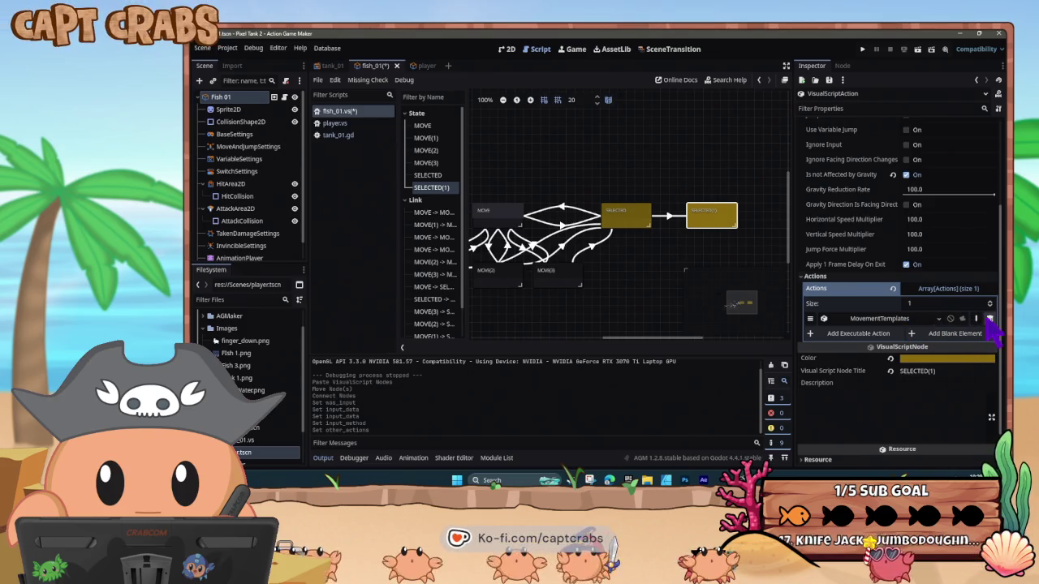
click(990, 318)
click(858, 320)
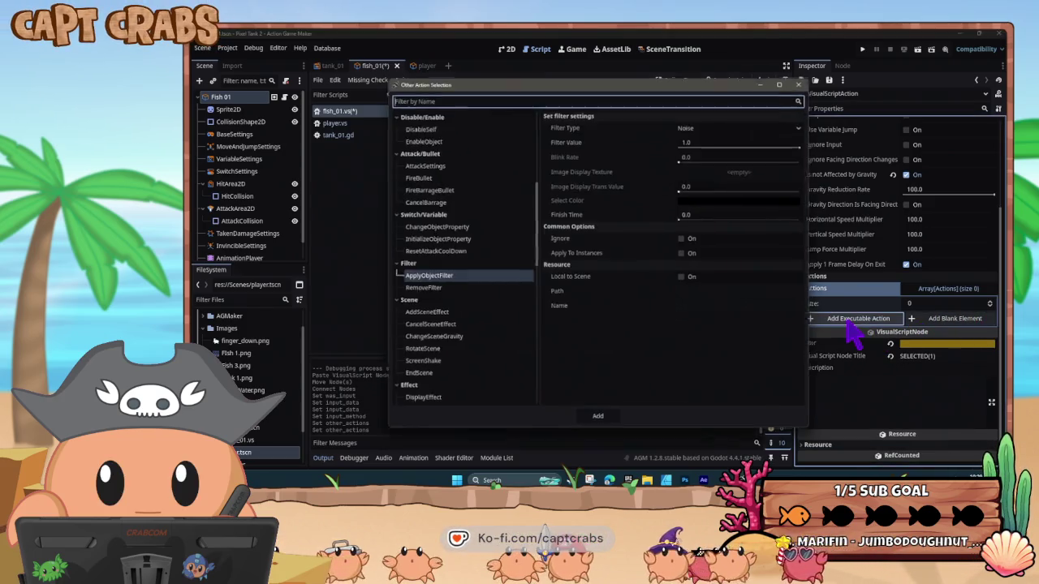
click(473, 228)
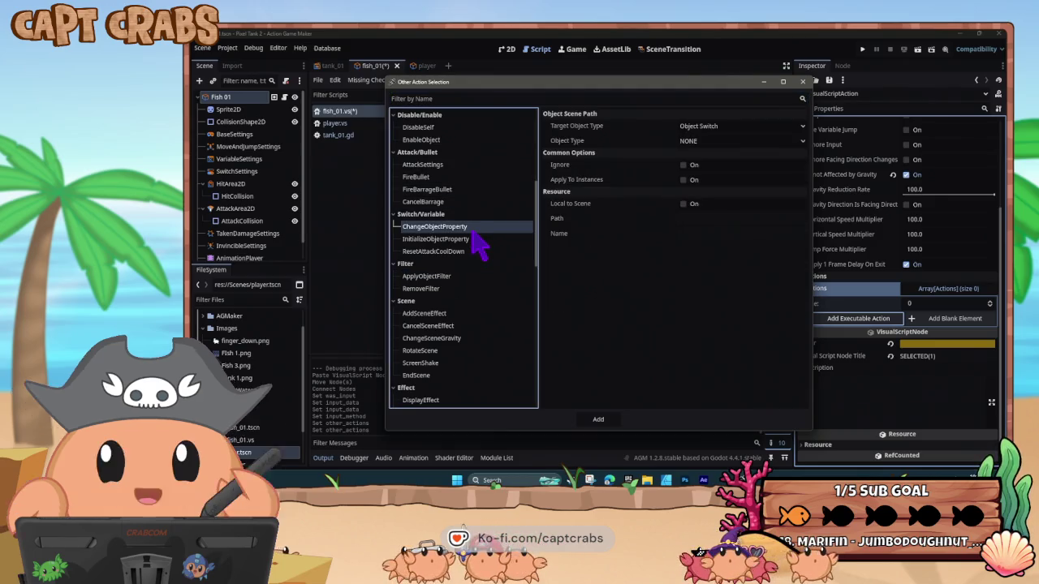
click(698, 127)
click(714, 152)
click(710, 141)
click(708, 154)
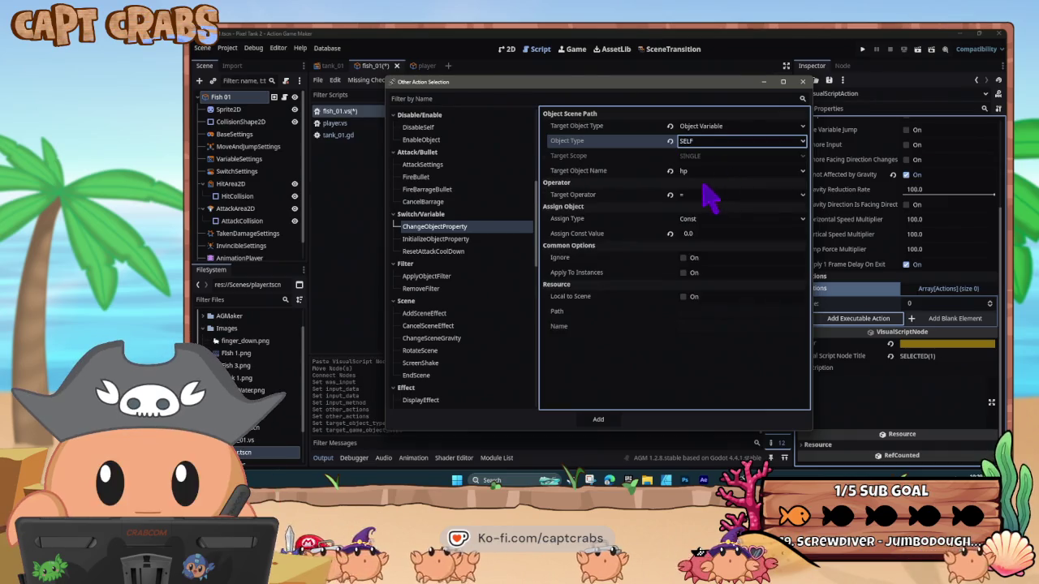
click(698, 171)
click(735, 268)
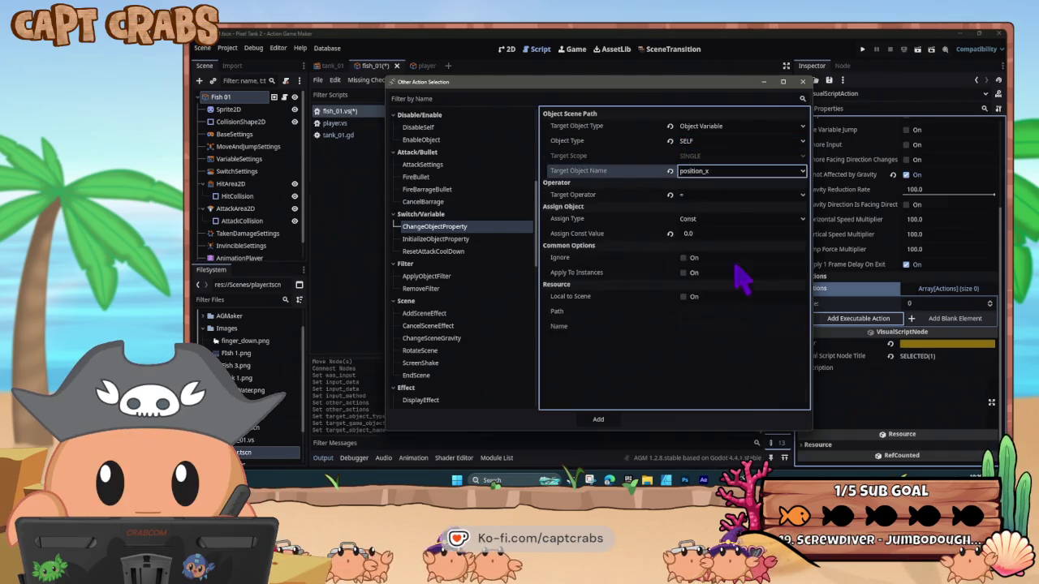
Take the value from the Mouse_Position_X project variable and add the action
click(725, 220)
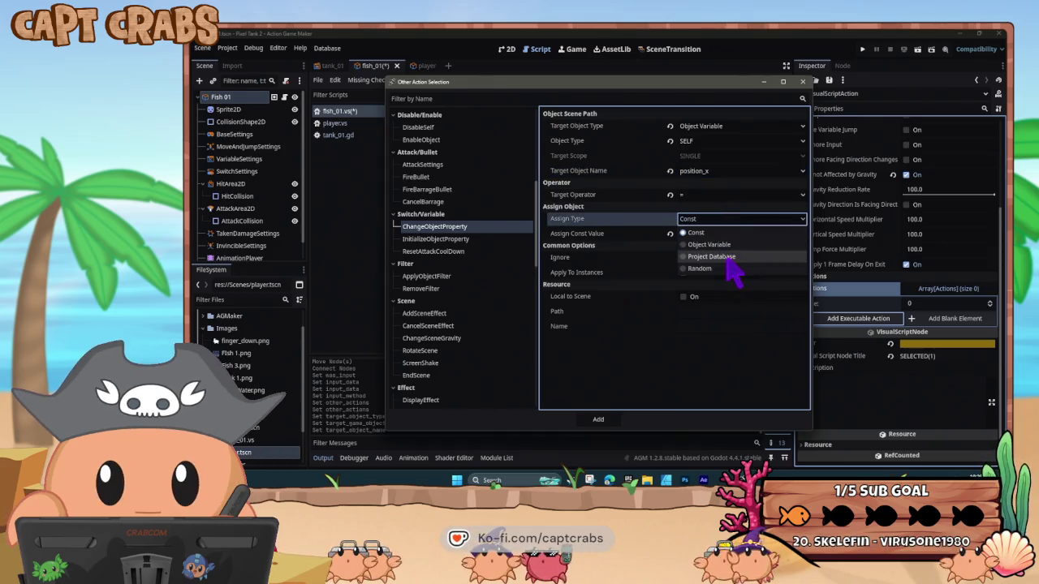
click(728, 258)
click(704, 233)
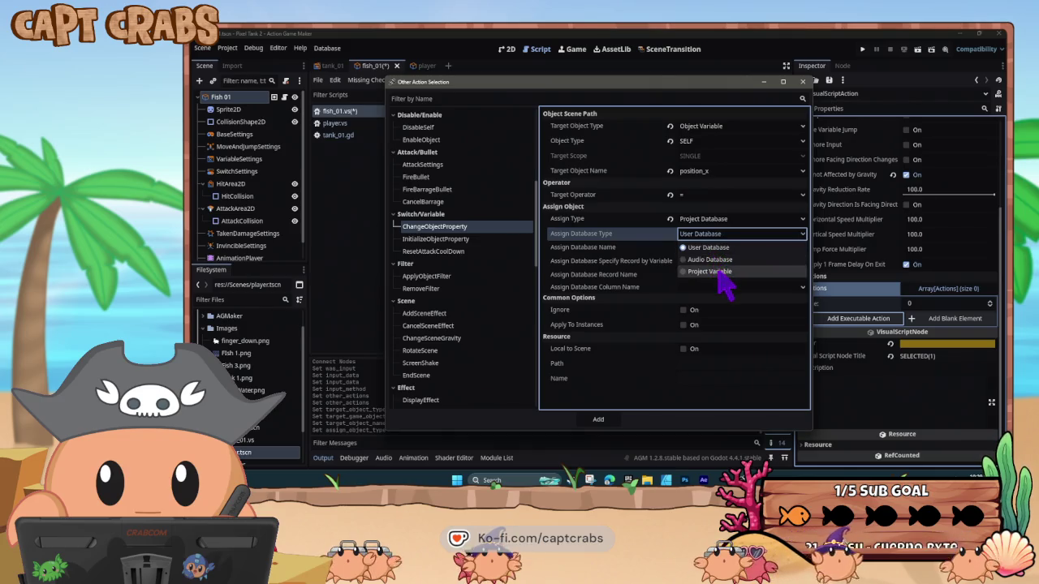
click(711, 271)
click(718, 264)
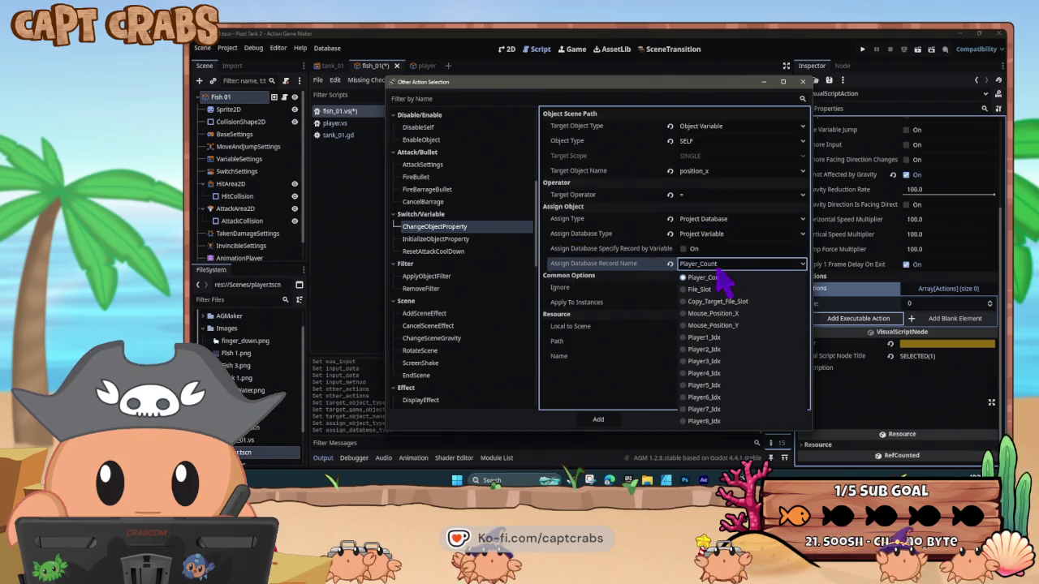
click(740, 315)
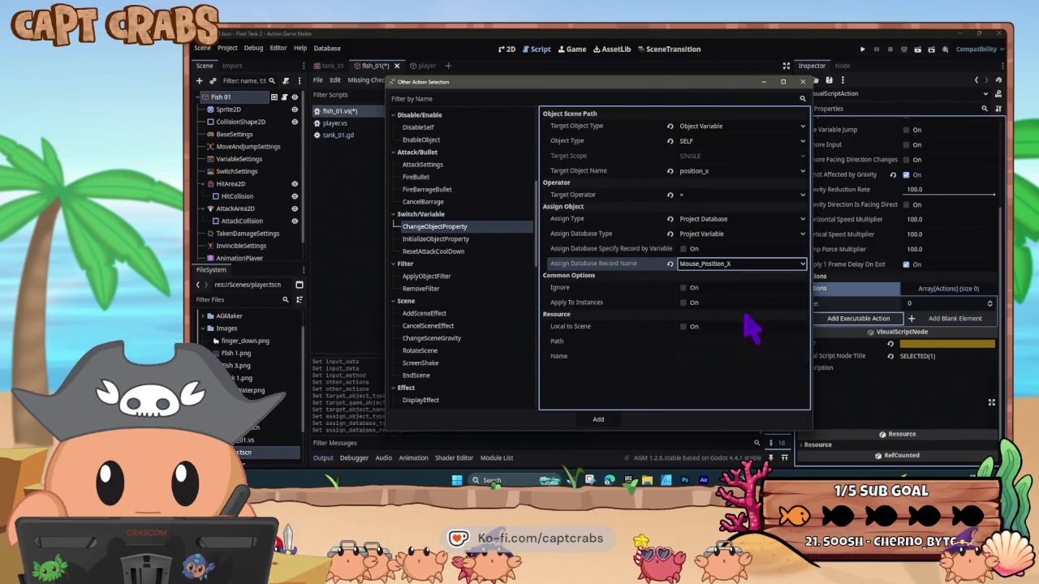
click(598, 419)
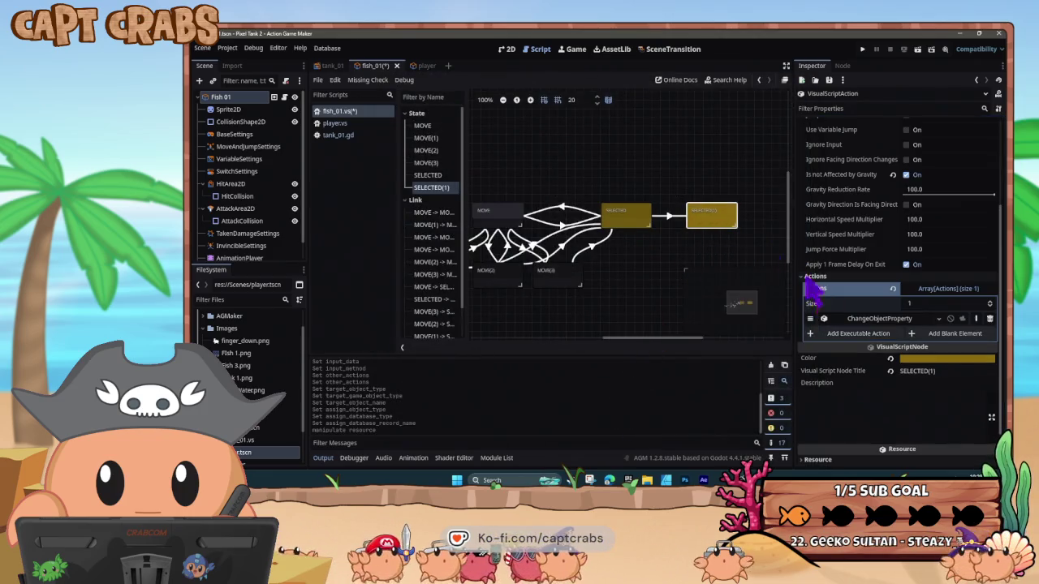
click(859, 335)
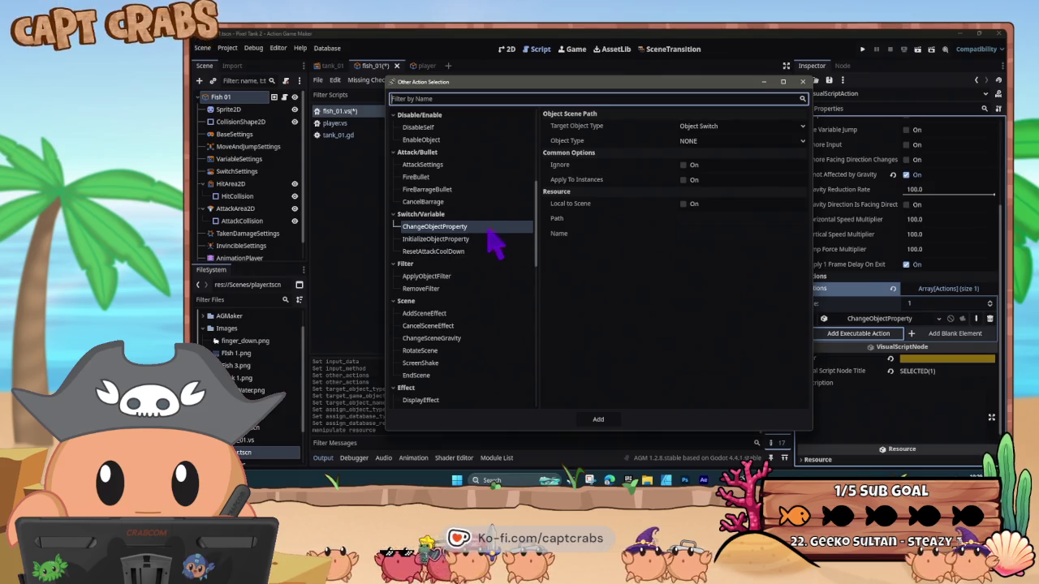
Point a second ChangeObjectProperty action at the fish's own position_y variable
click(694, 127)
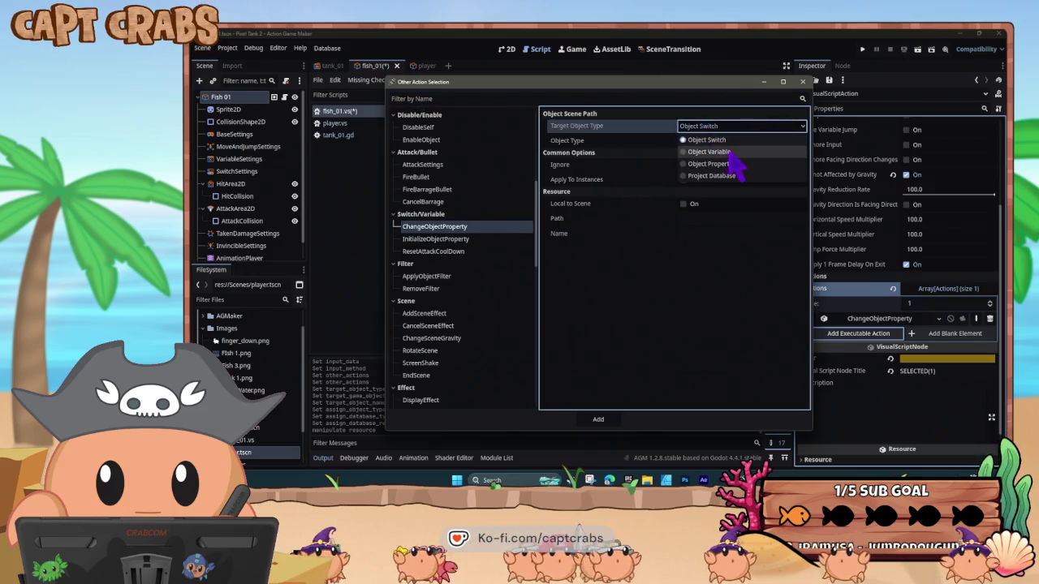
click(727, 151)
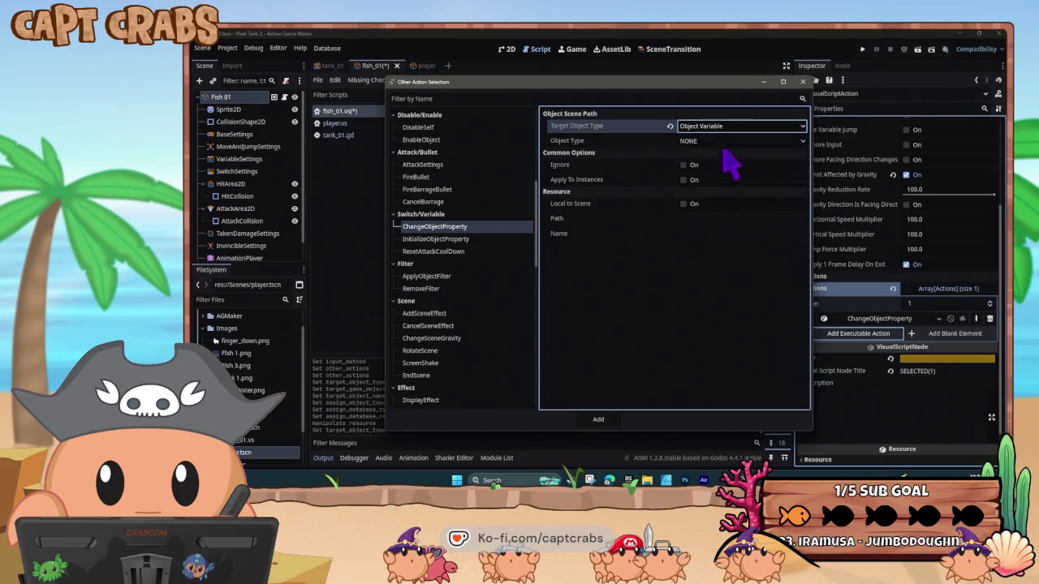
click(723, 141)
click(716, 163)
click(718, 168)
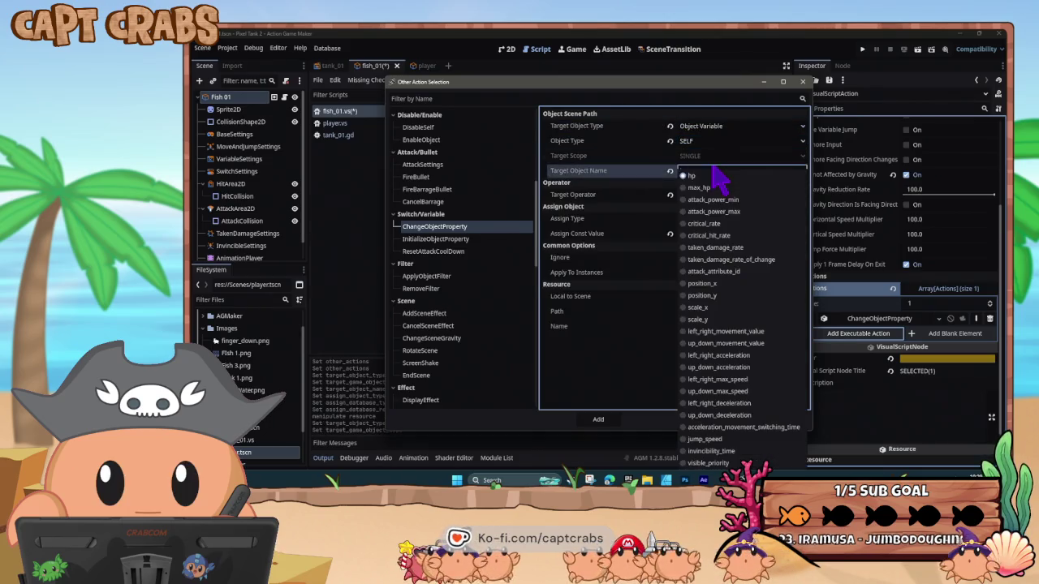
click(748, 302)
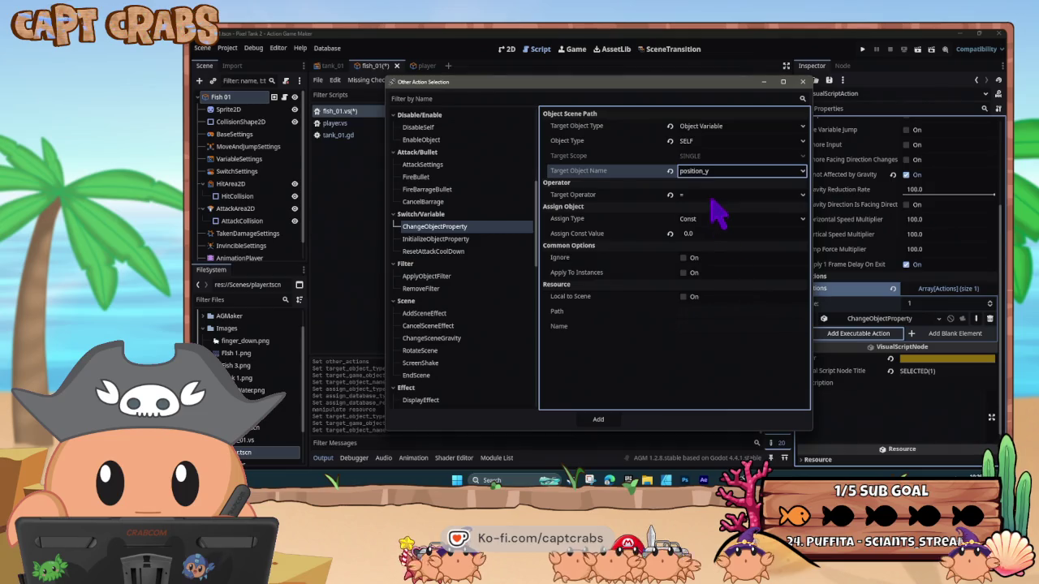
Read position_y from the Mouse_Position_Y project variable, add the action, save and run
click(706, 221)
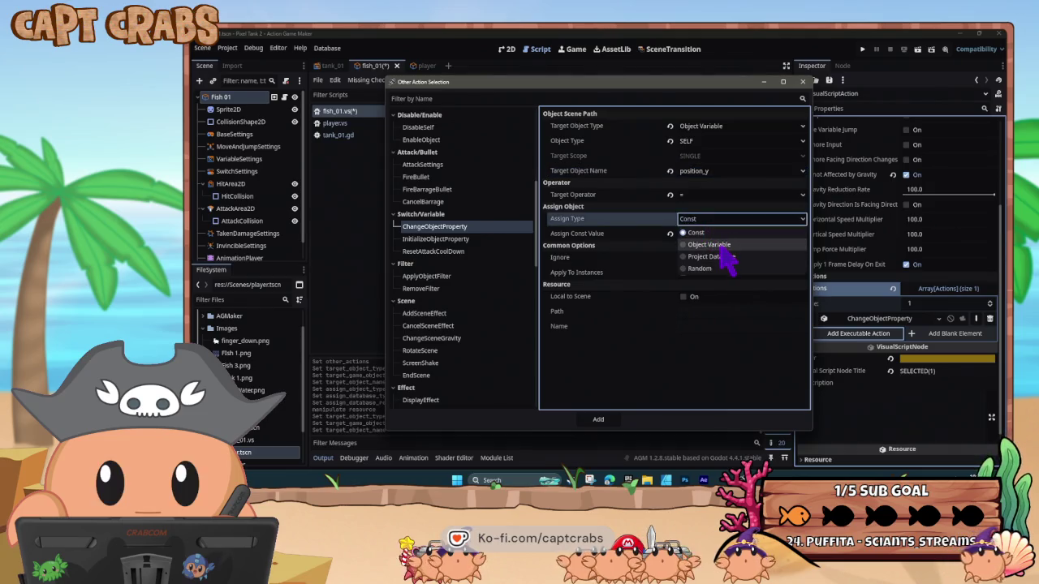
click(714, 257)
click(721, 235)
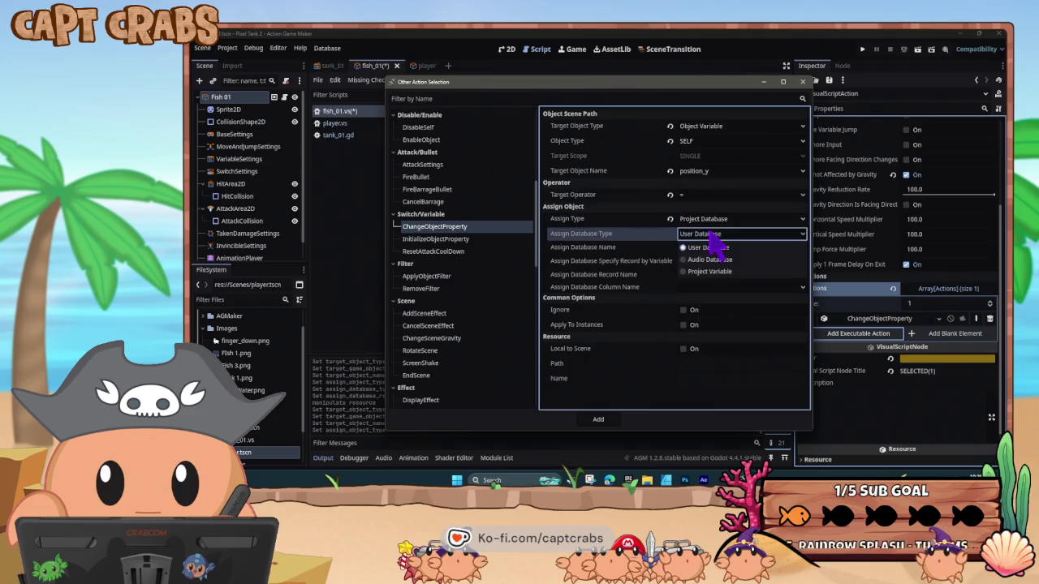
click(710, 272)
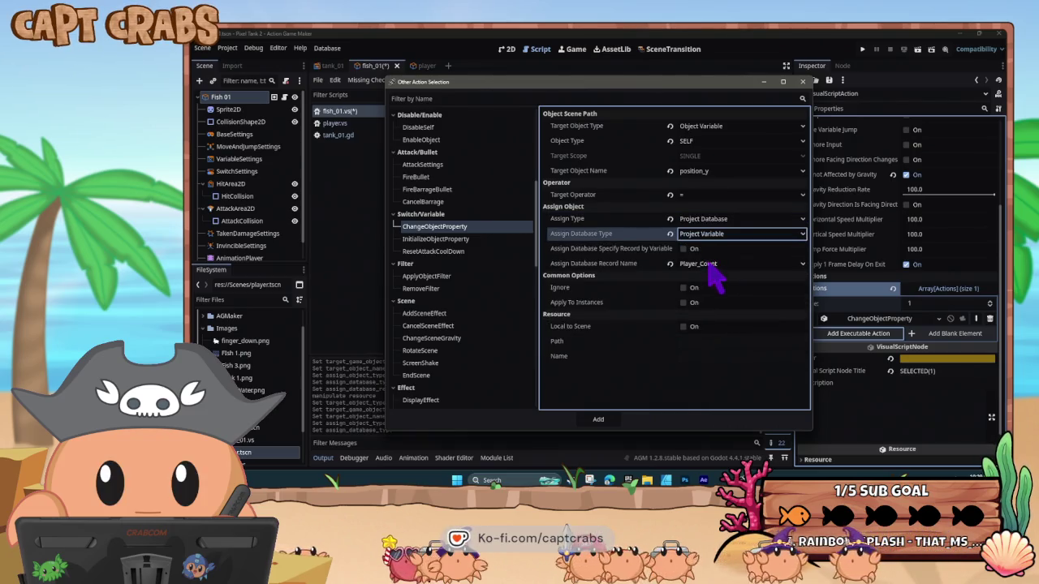
click(711, 266)
click(741, 325)
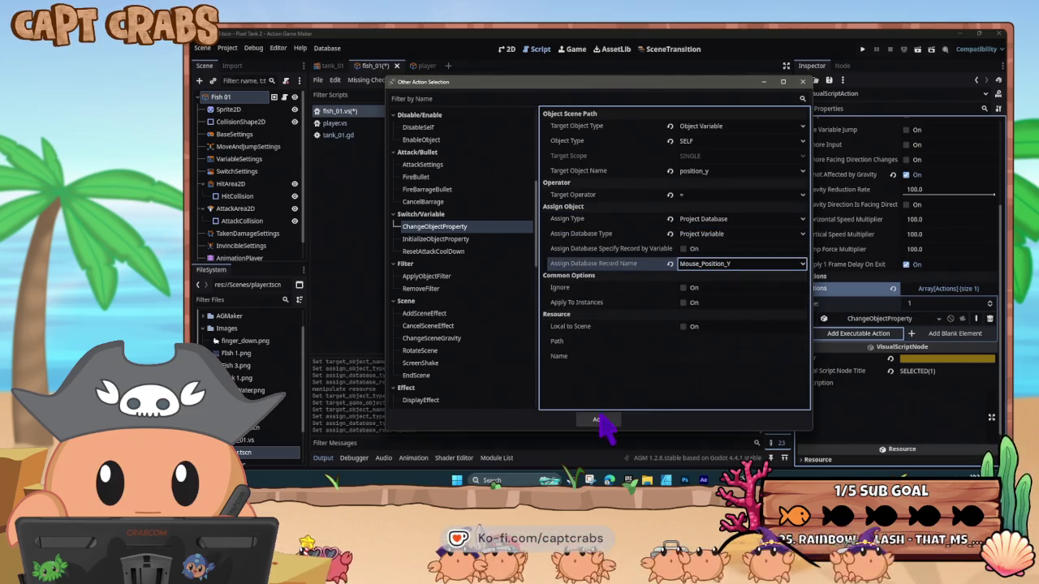
click(598, 418)
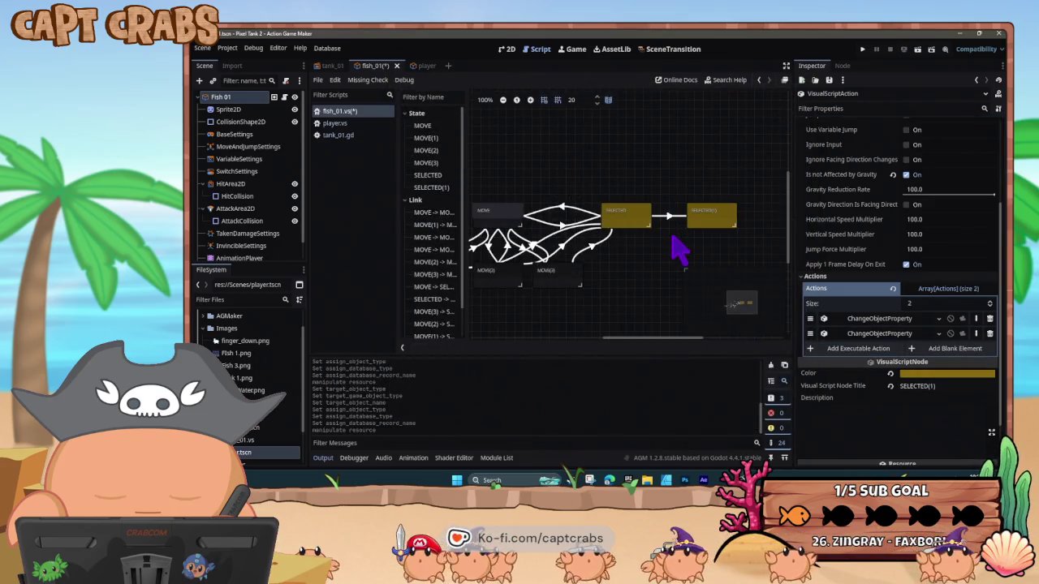
key(ctrl+s)
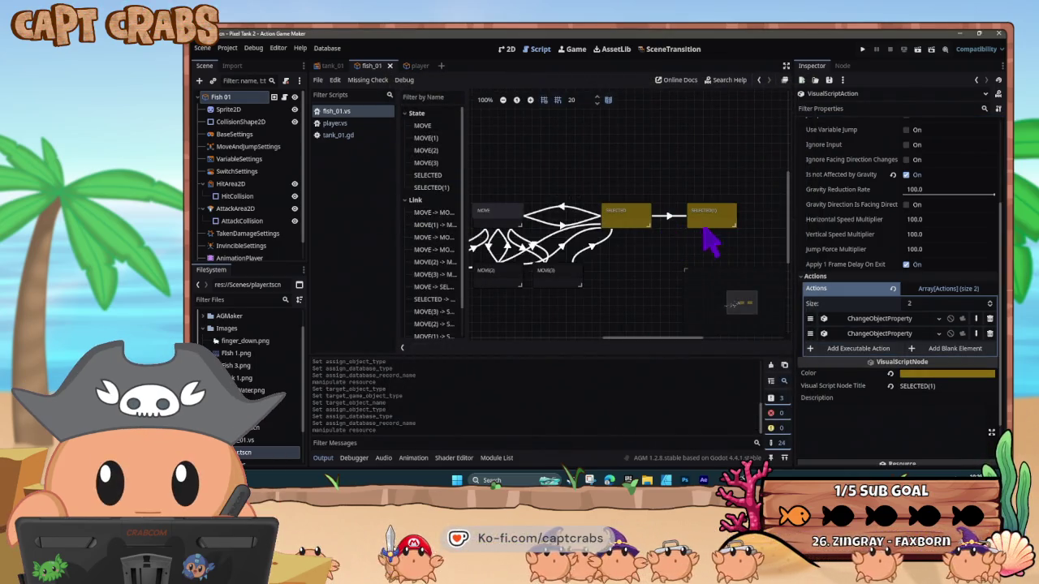
key(F5)
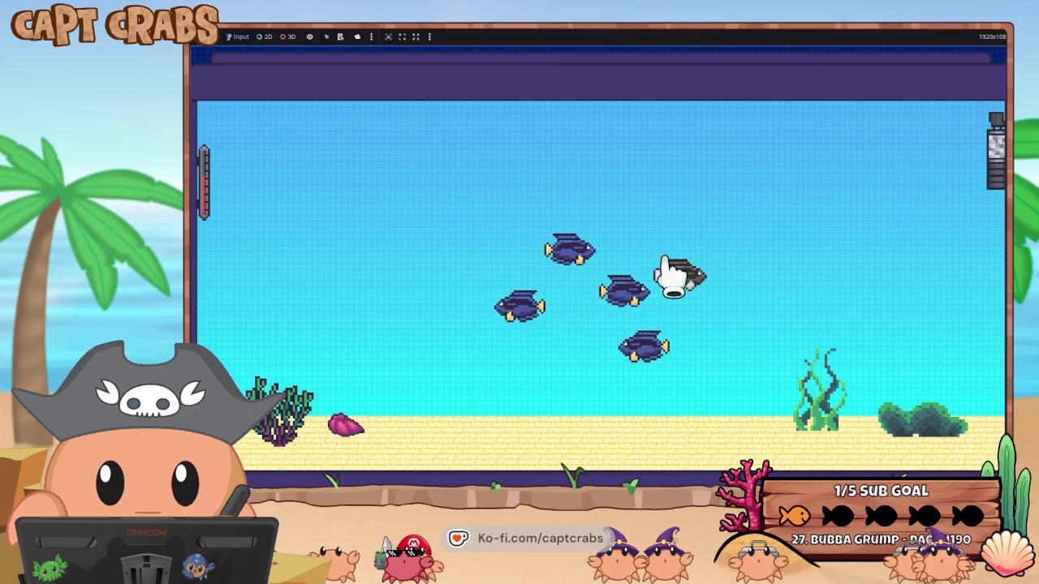
Click two fish so they turn grey, then close the game window from the taskbar
click(690, 273)
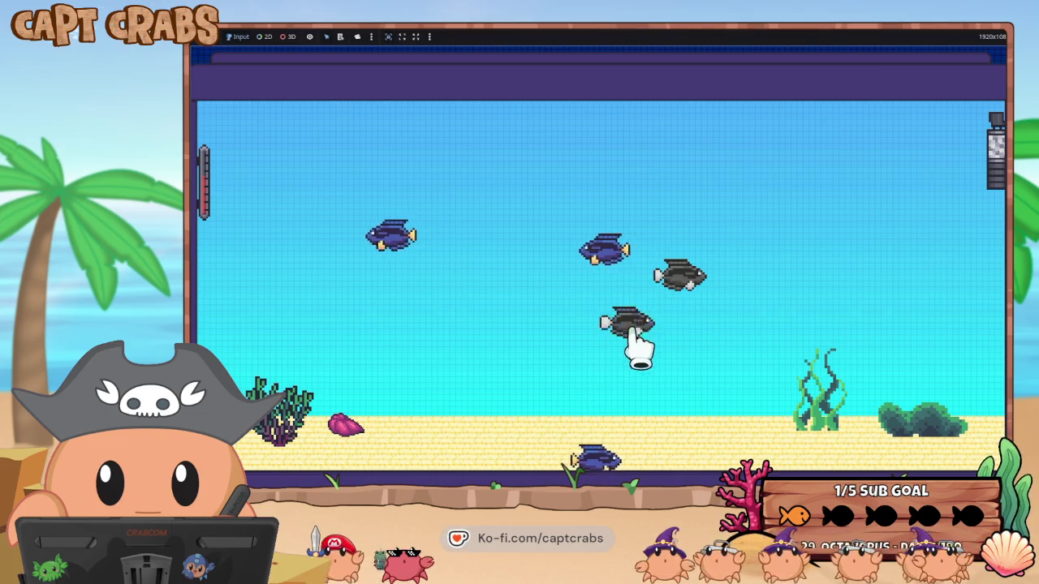
click(625, 327)
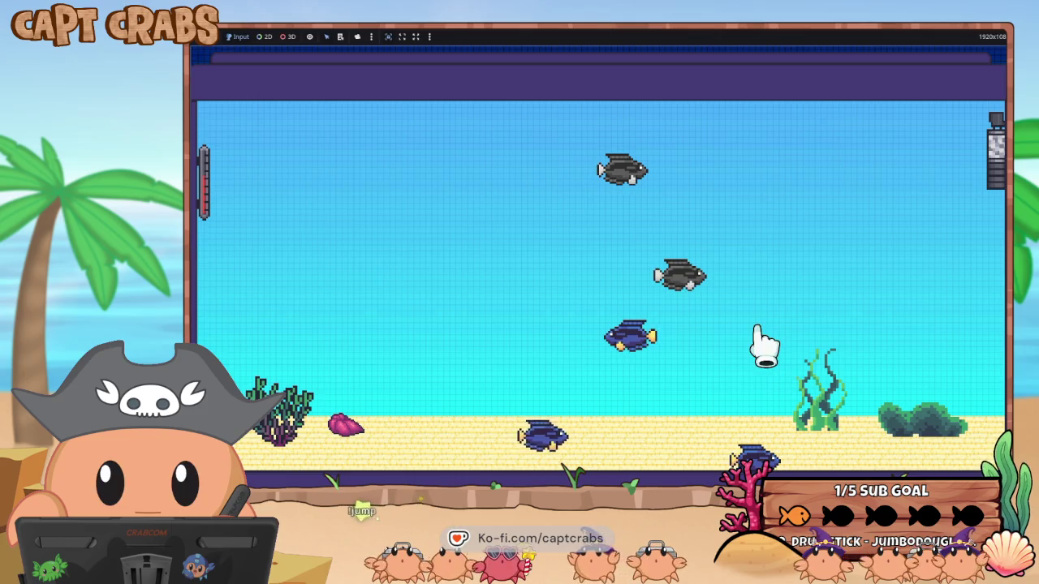
key(super)
mouse_move(740, 480)
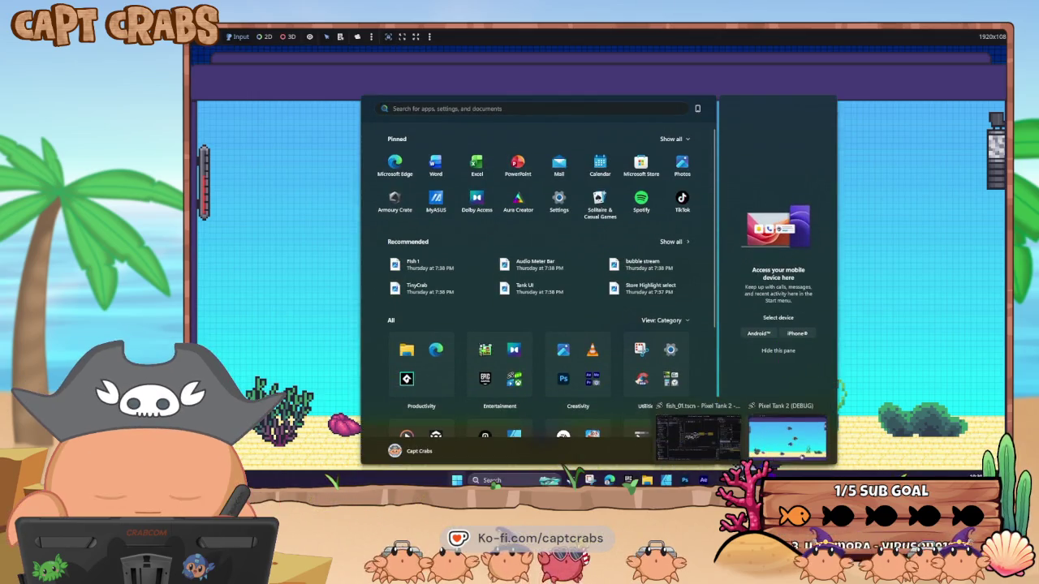
middle_click(783, 454)
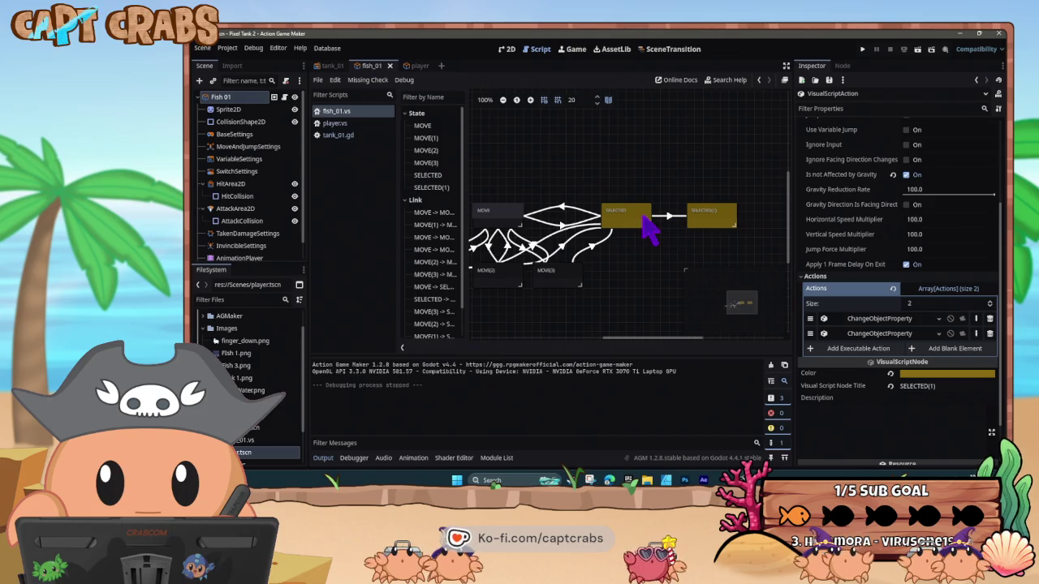
Duplicate SELECTED(1) below itself, remove both its actions, name it LOOP and link it to SELECTED(1)
mouse_move(680, 231)
mouse_down()
mouse_move(642, 235)
mouse_move(654, 242)
mouse_move(673, 218)
mouse_up()
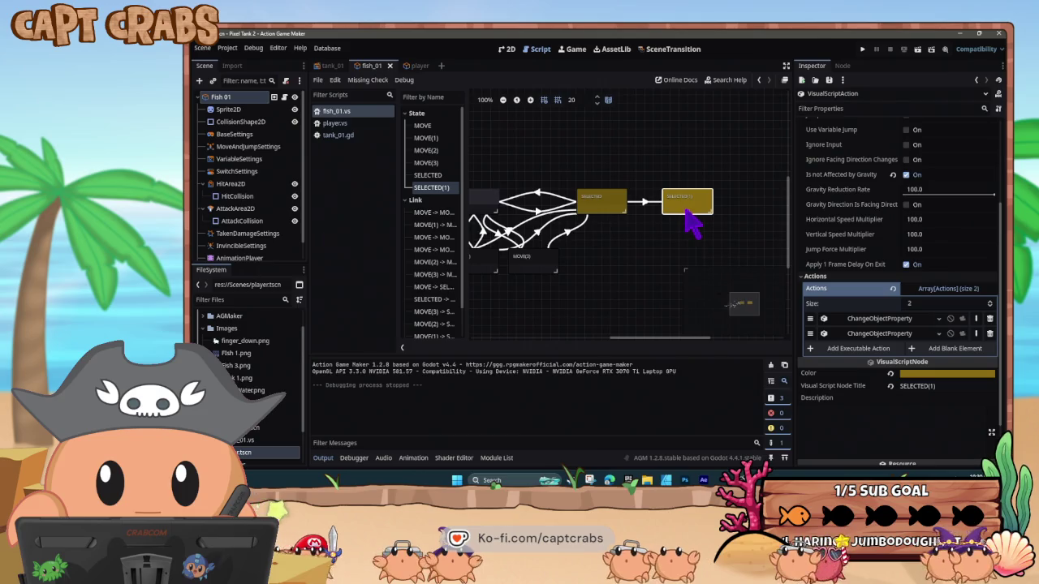
click(687, 239)
key(ctrl+v)
mouse_move(687, 253)
mouse_down()
mouse_move(681, 235)
mouse_move(670, 236)
mouse_up()
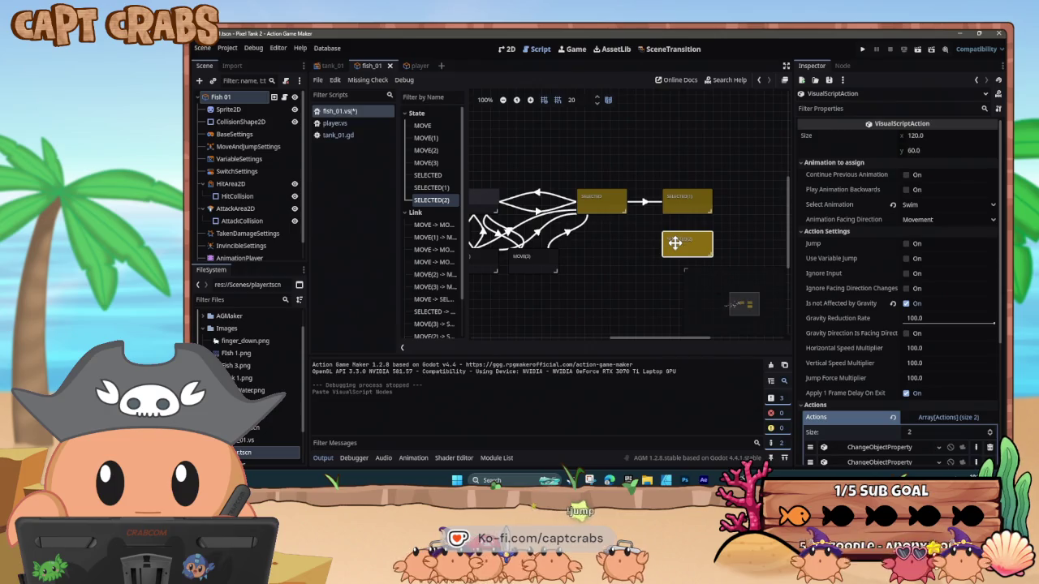
scroll(889, 438, down, 5)
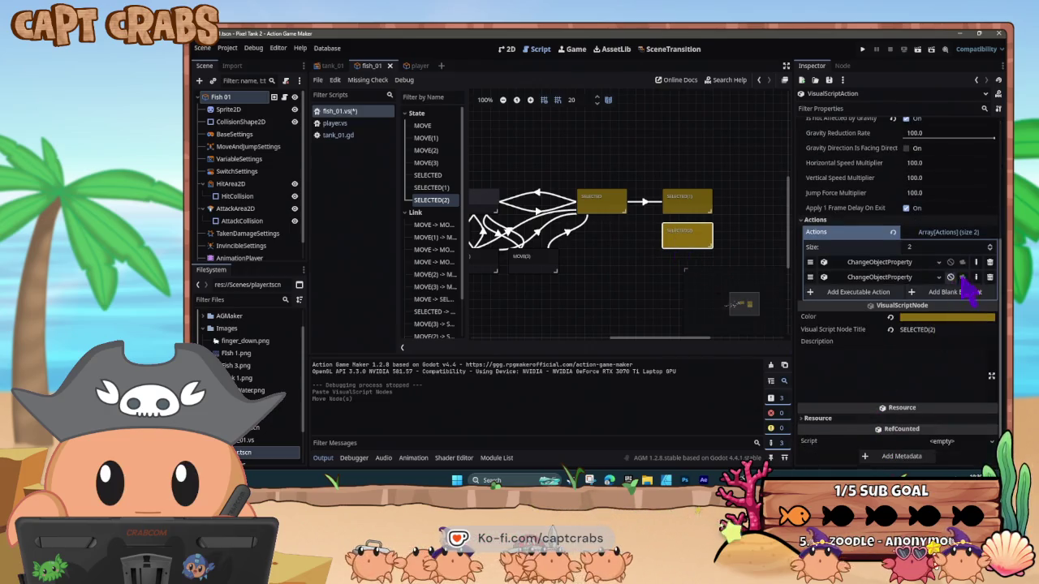
click(988, 278)
click(989, 278)
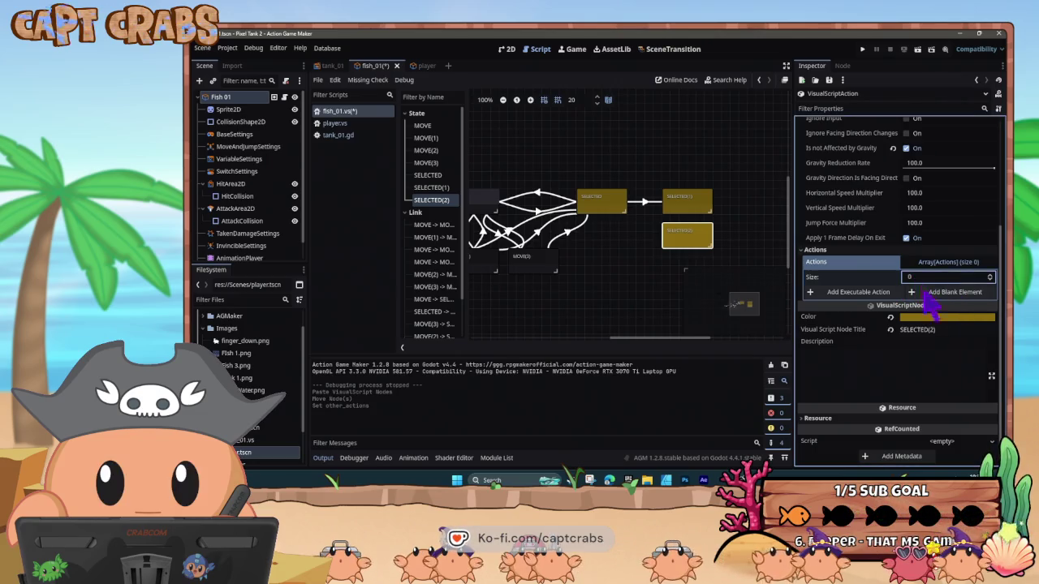
text(LOOP)
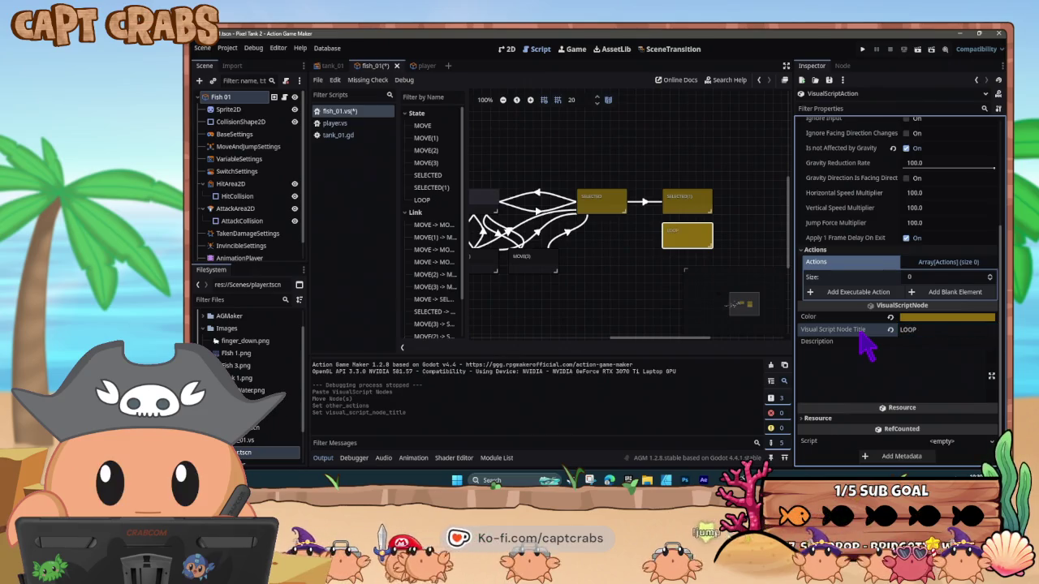
right_click(677, 244)
click(694, 250)
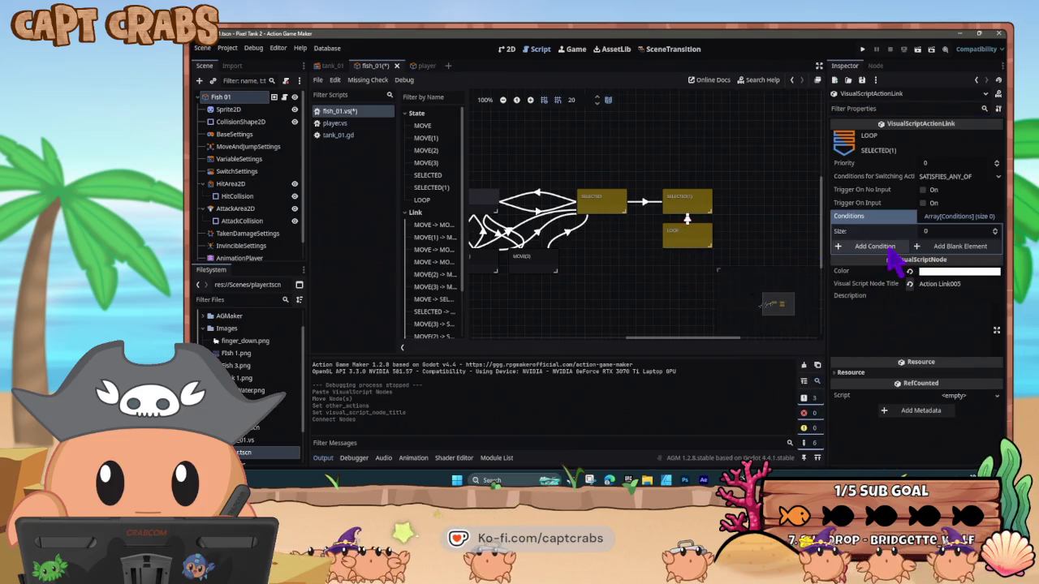
Add a SwitchVariableChanged condition checking the fish's own position_x variable
click(881, 247)
click(483, 202)
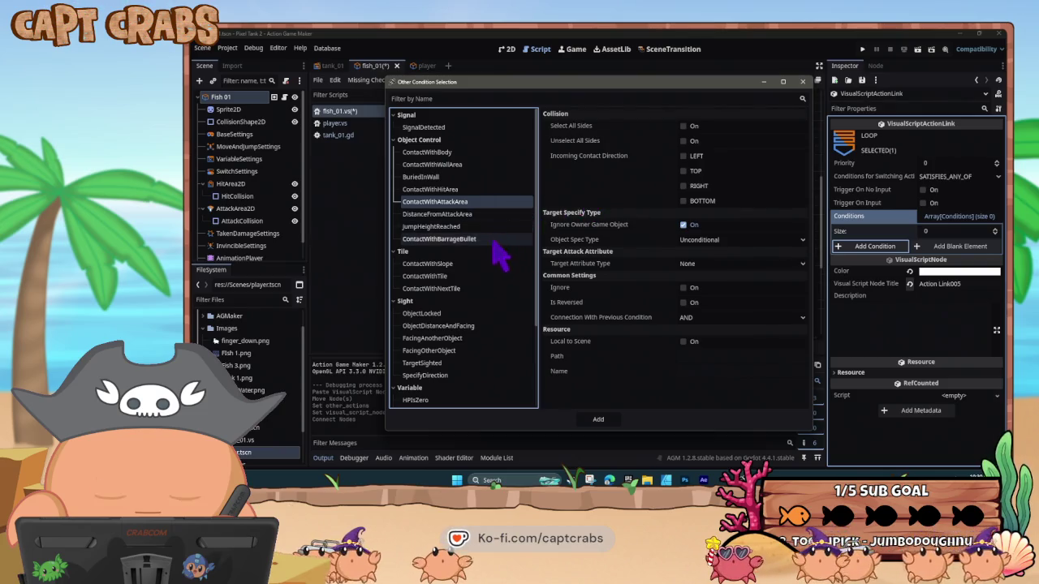
scroll(510, 349, down, 3)
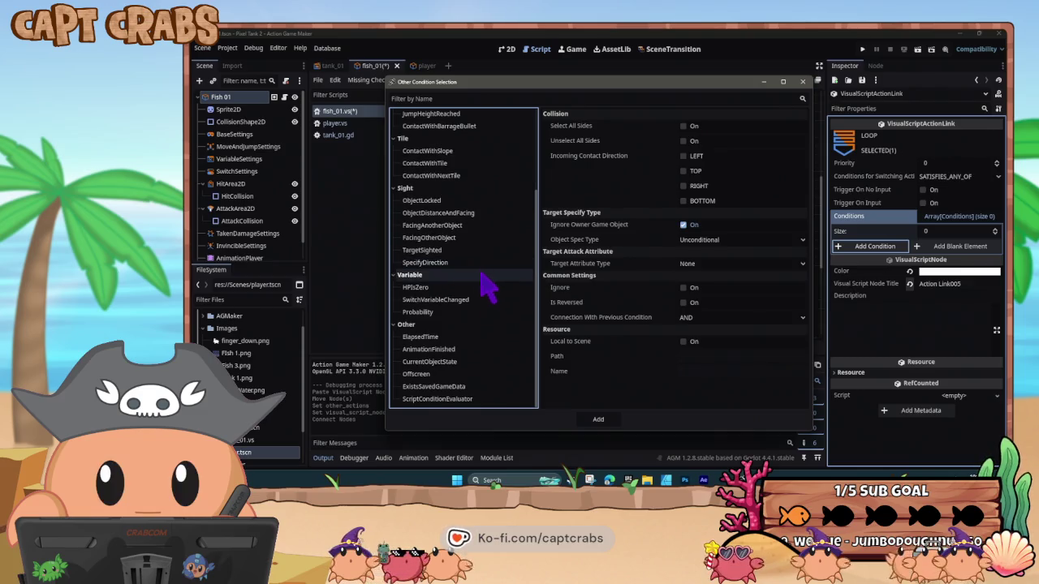
click(490, 299)
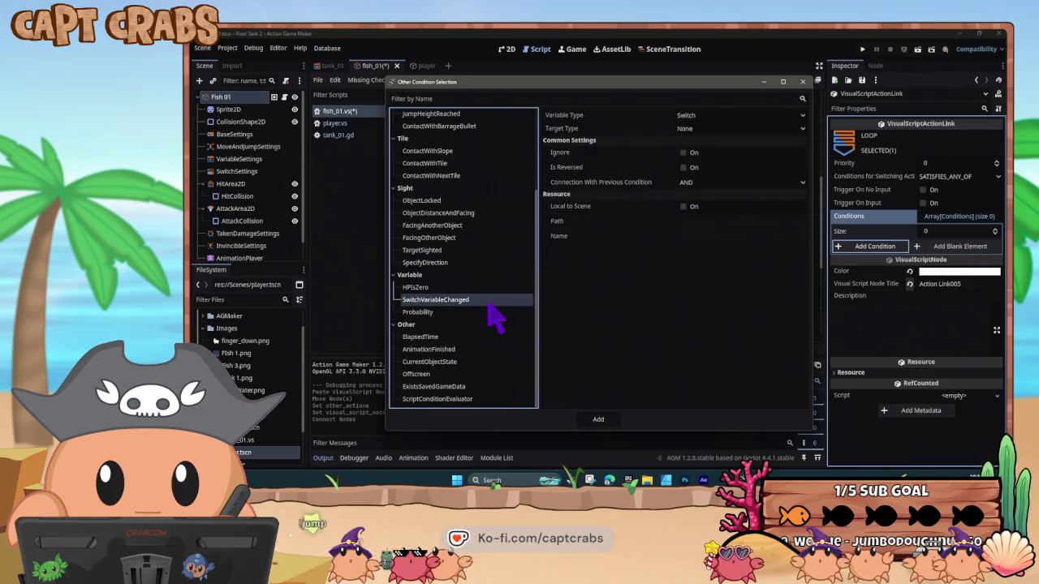
click(714, 116)
click(719, 147)
click(719, 129)
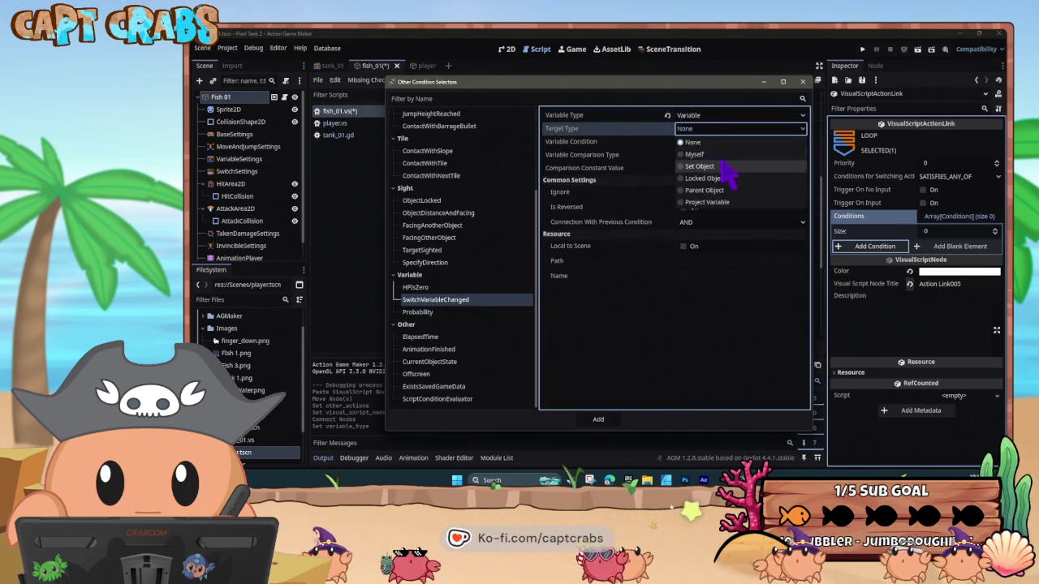
click(722, 155)
click(719, 143)
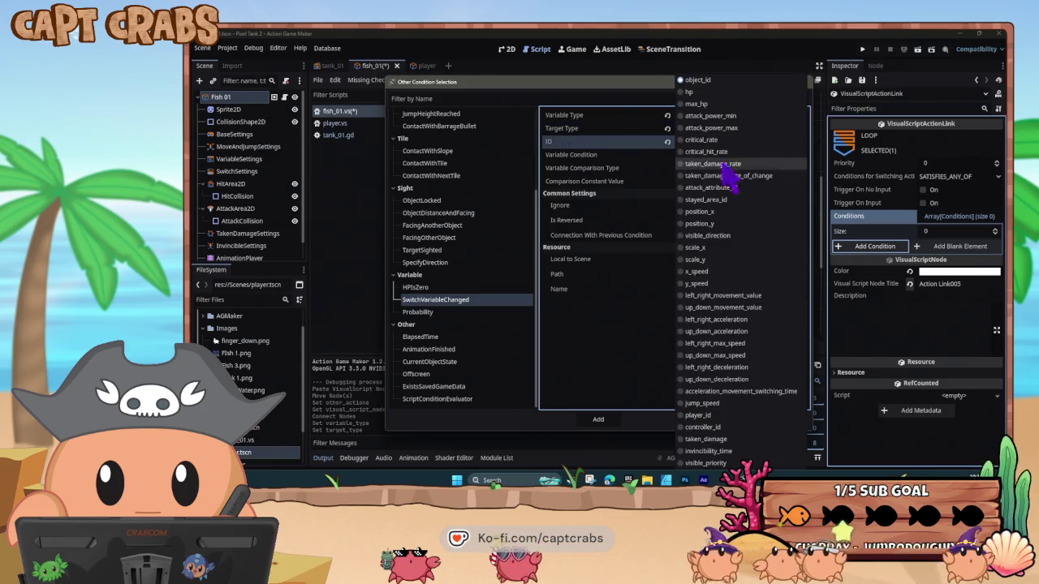
click(731, 213)
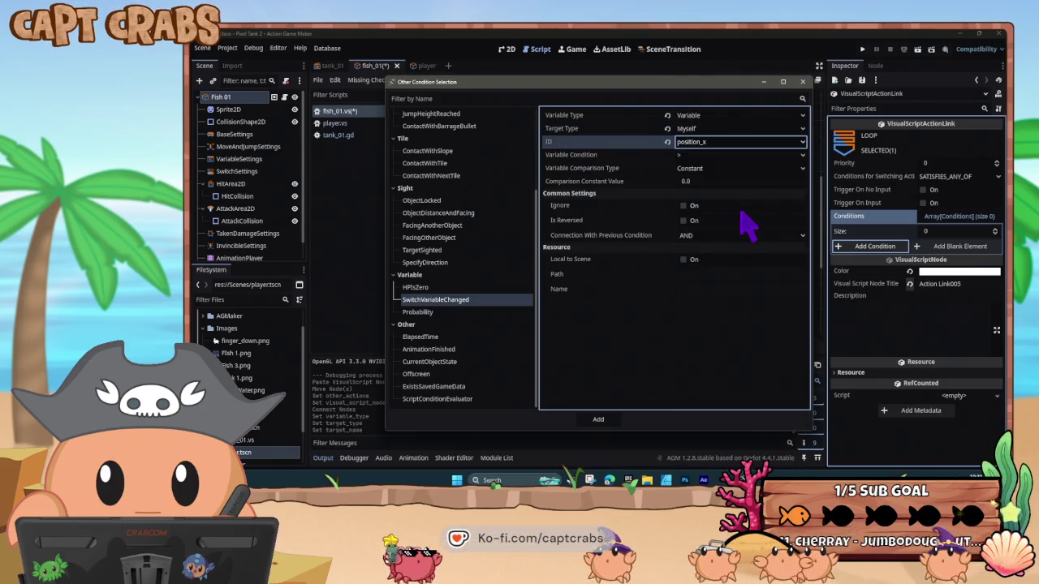
Compare it against the Mouse_Position_X project variable, add the condition and save
click(714, 170)
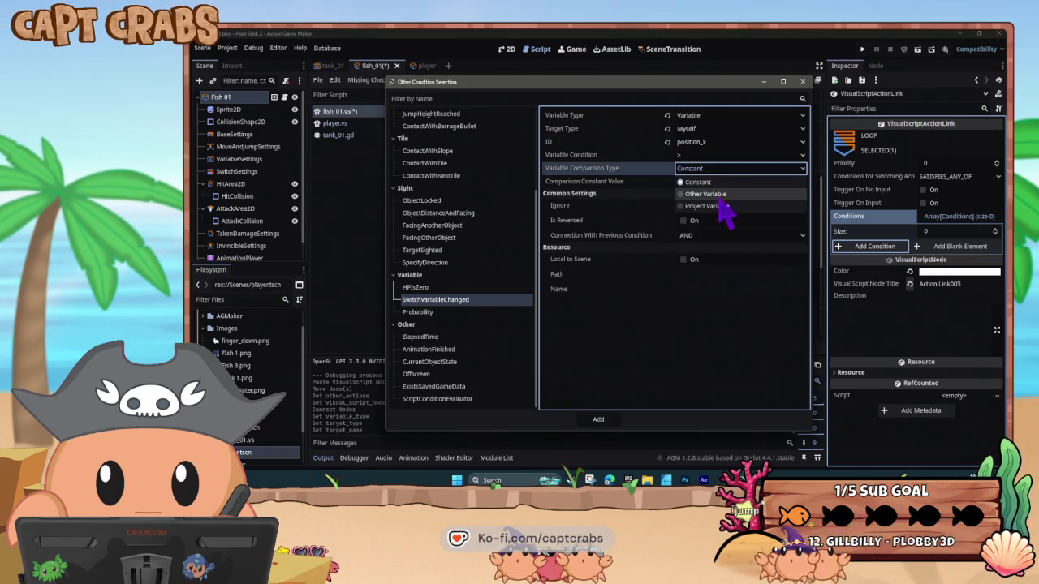
click(716, 205)
click(710, 182)
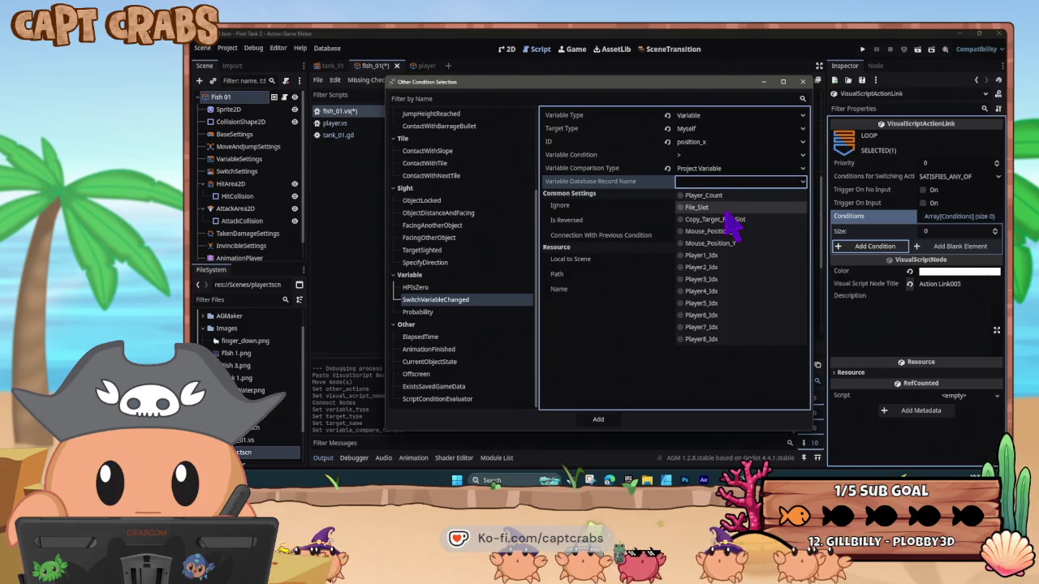
click(704, 193)
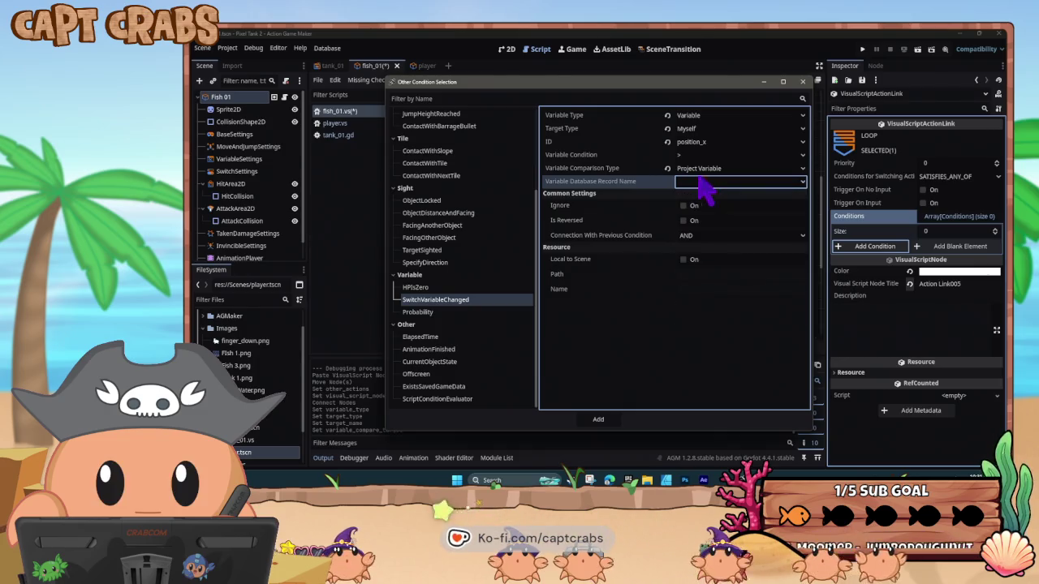
click(713, 168)
click(731, 205)
click(721, 182)
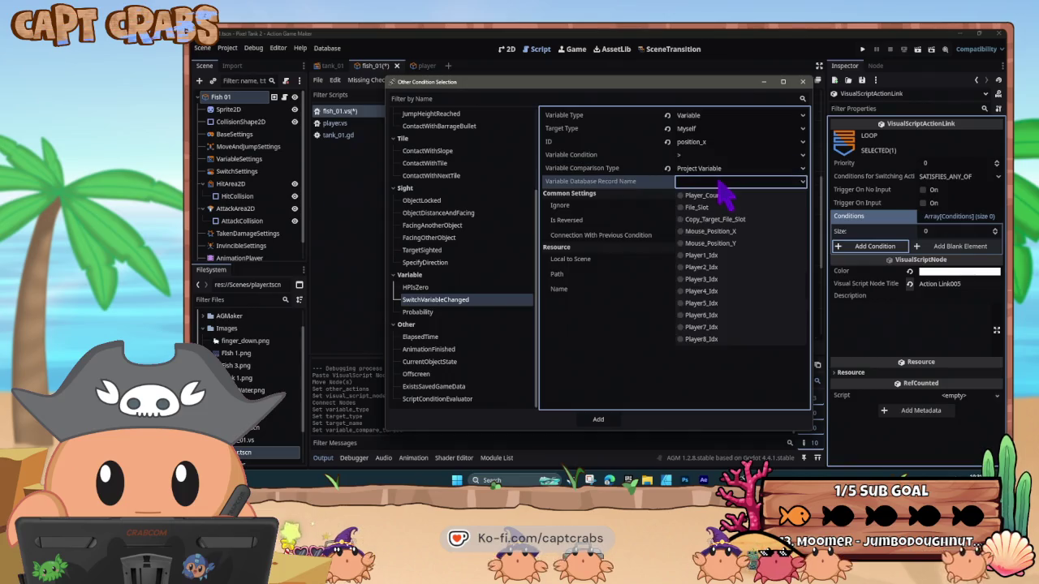
click(730, 232)
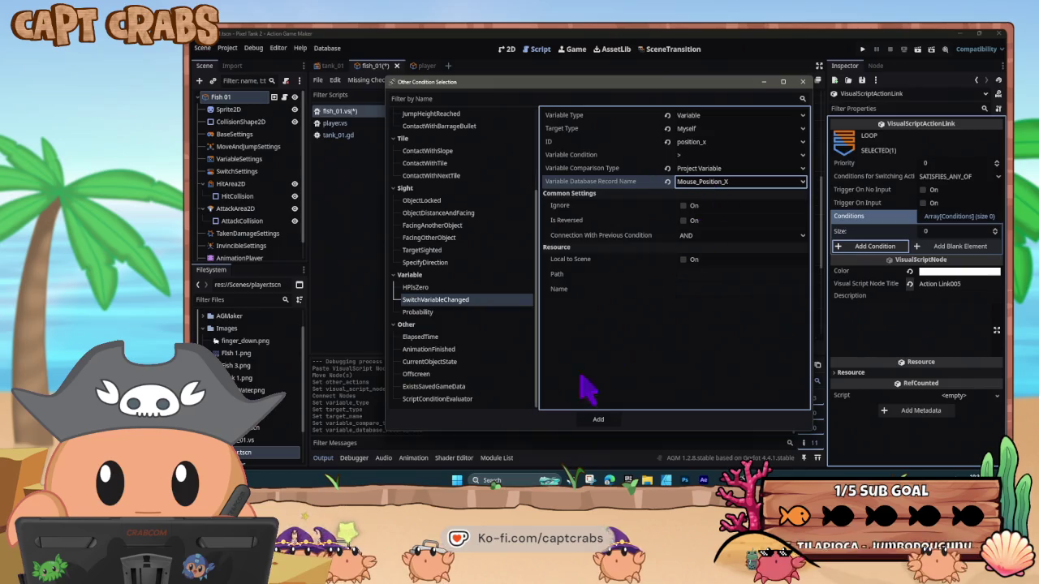
click(599, 419)
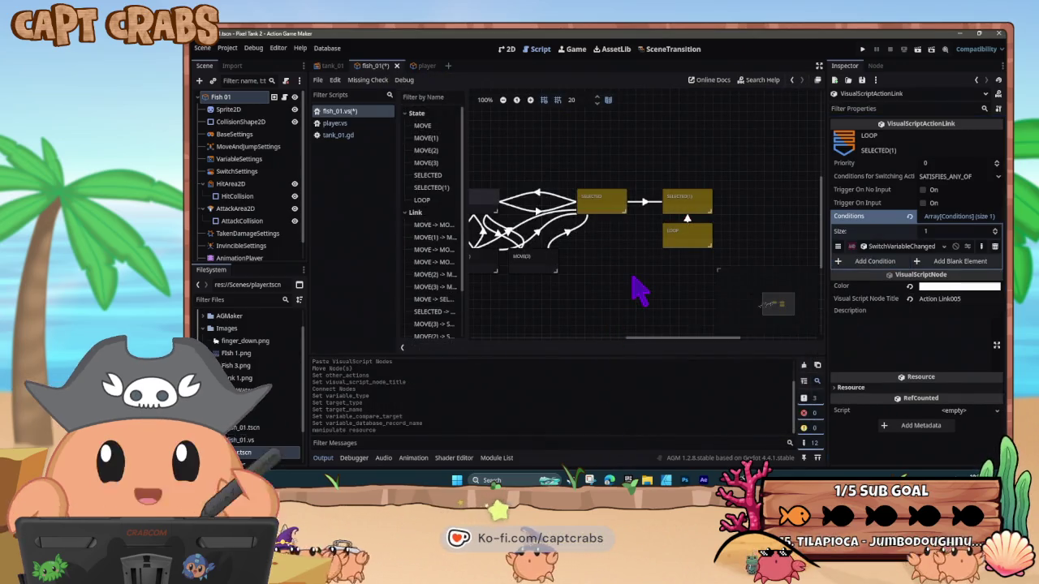
key(ctrl+s)
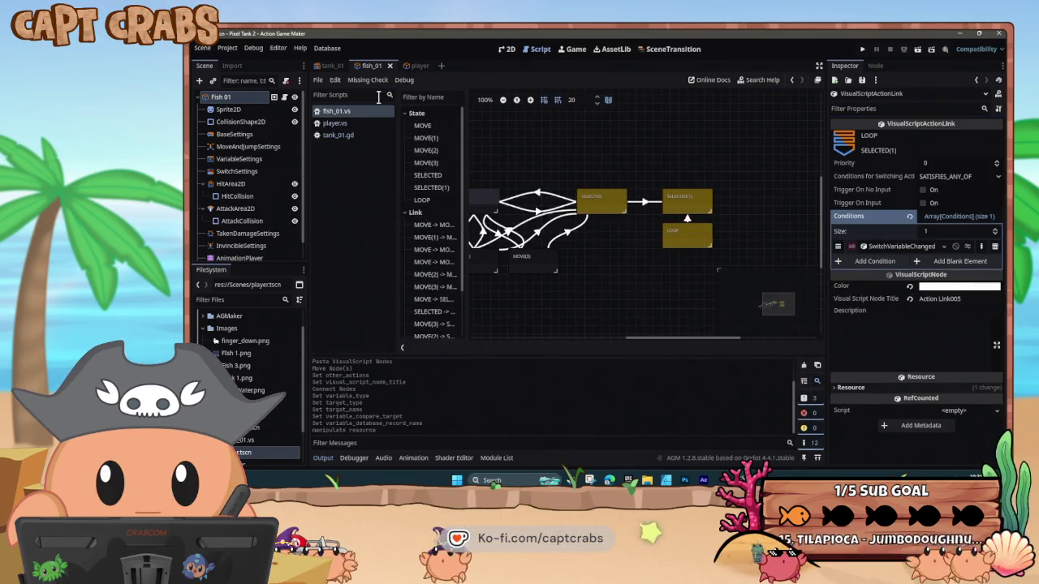
Check the condition on the player script's Start-to-Move link, then go back to fish_01
click(412, 68)
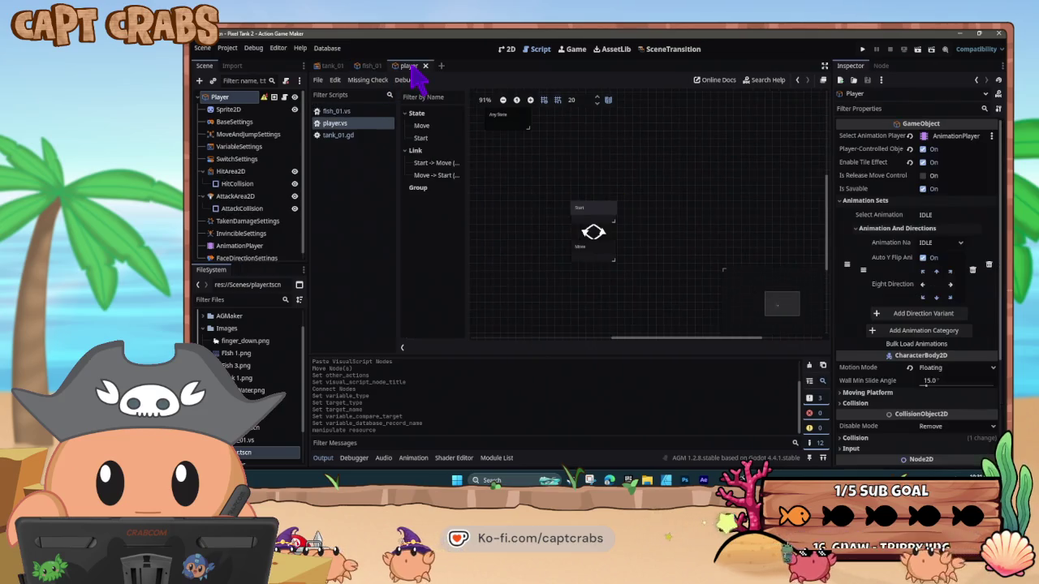
click(591, 234)
click(896, 246)
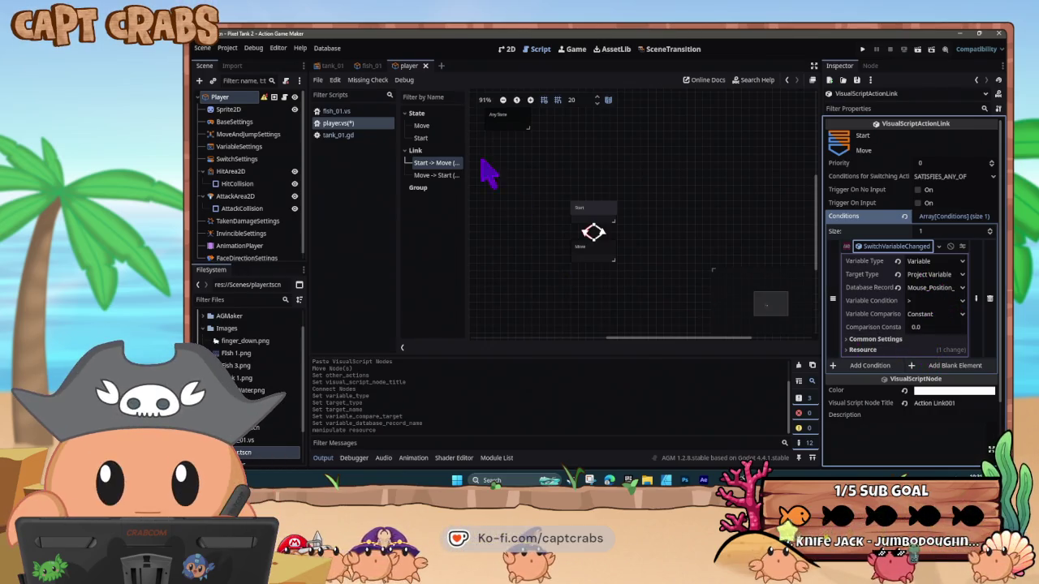
click(372, 66)
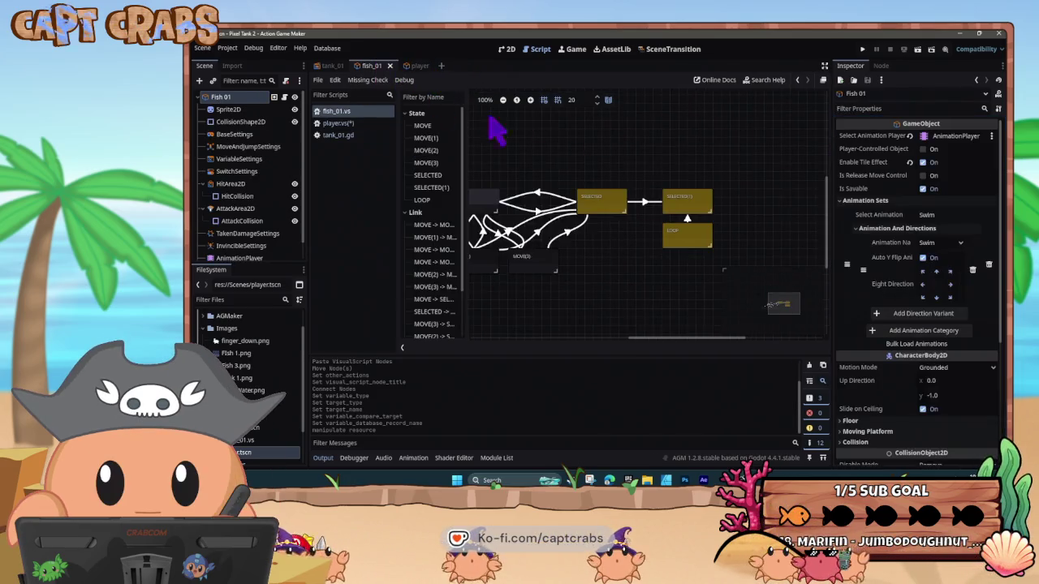
Make the LOOP-to-SELECTED(1) condition compare the mouse-position project variable against a constant 0
click(688, 247)
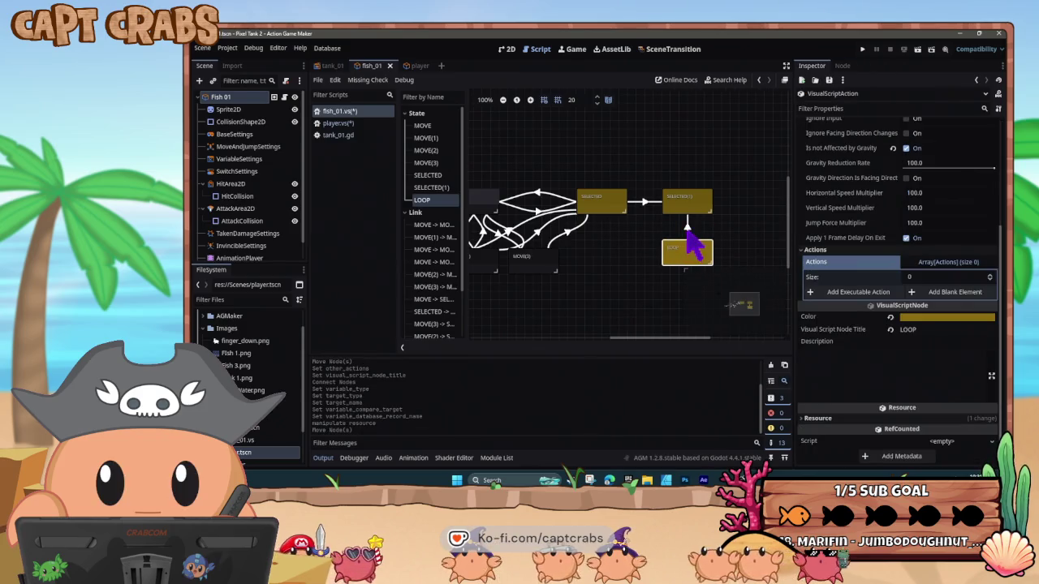
click(688, 232)
click(885, 246)
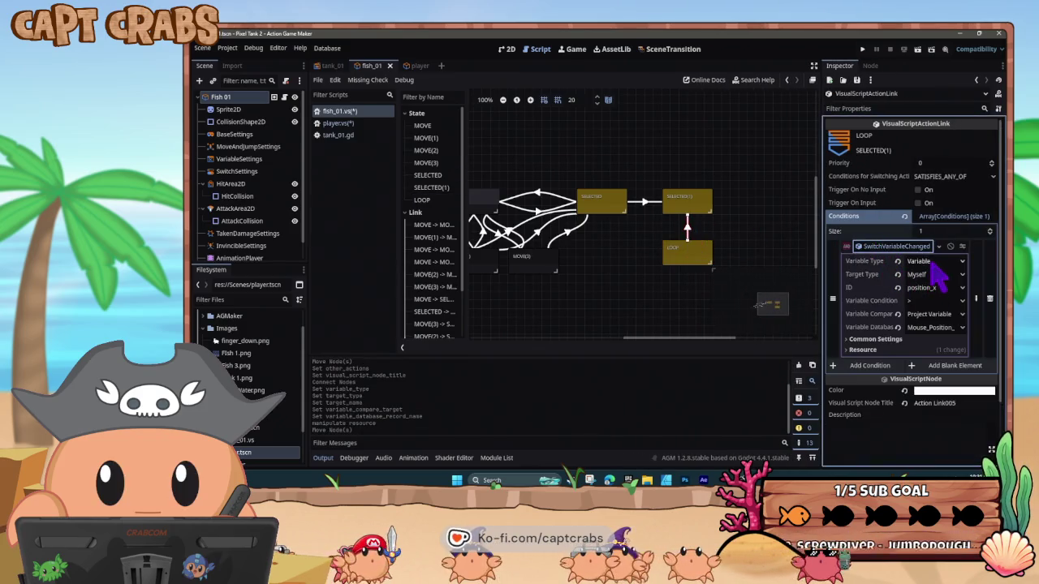
click(934, 263)
click(925, 288)
click(935, 275)
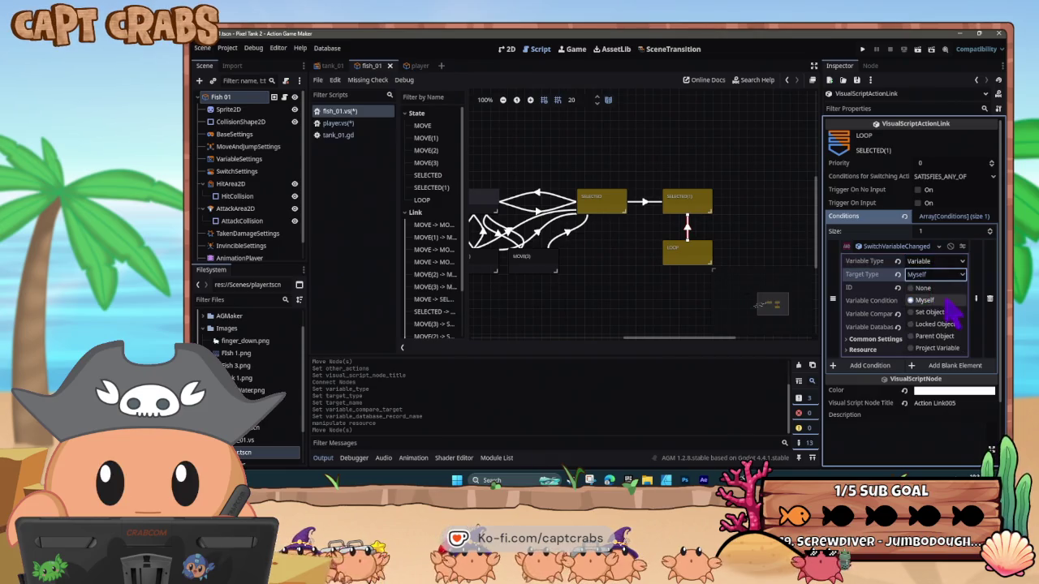
click(942, 348)
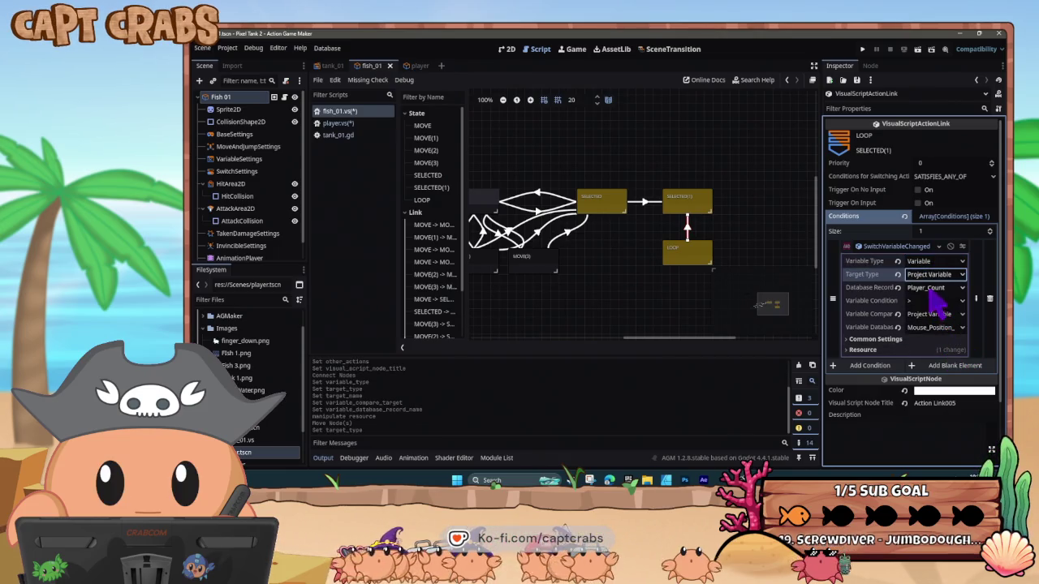
click(934, 289)
click(953, 339)
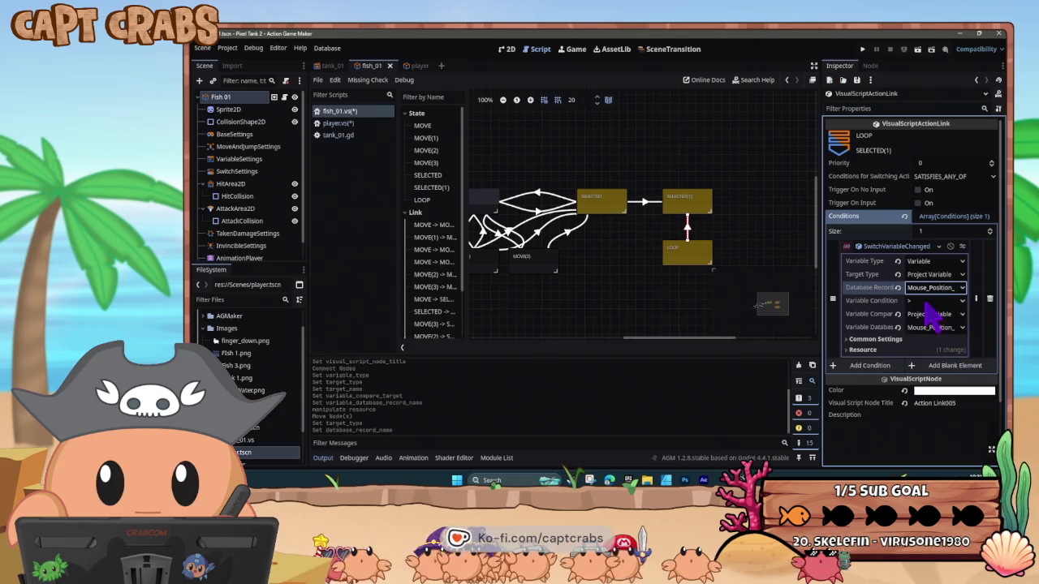
click(938, 314)
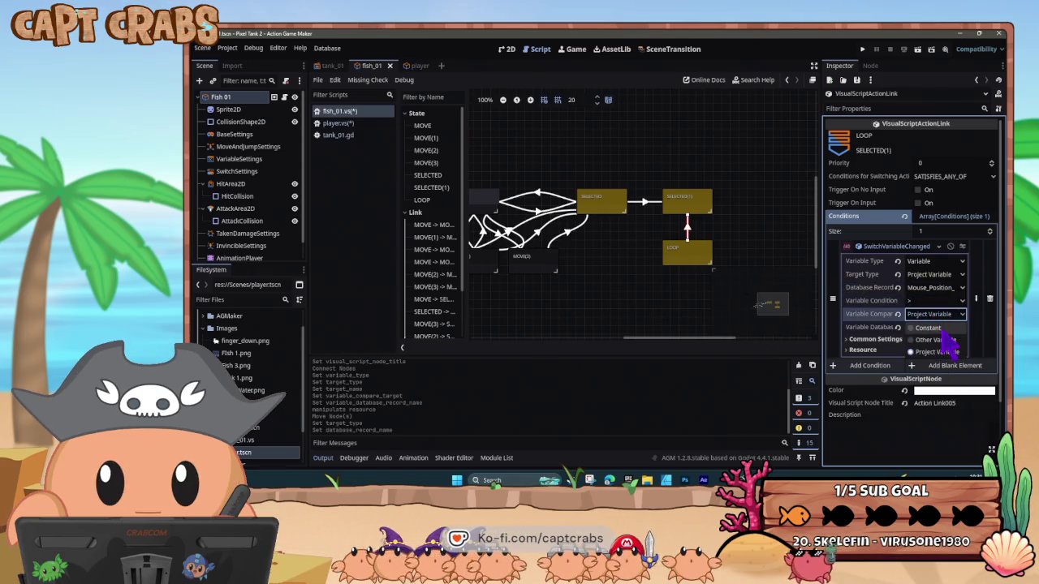
click(942, 328)
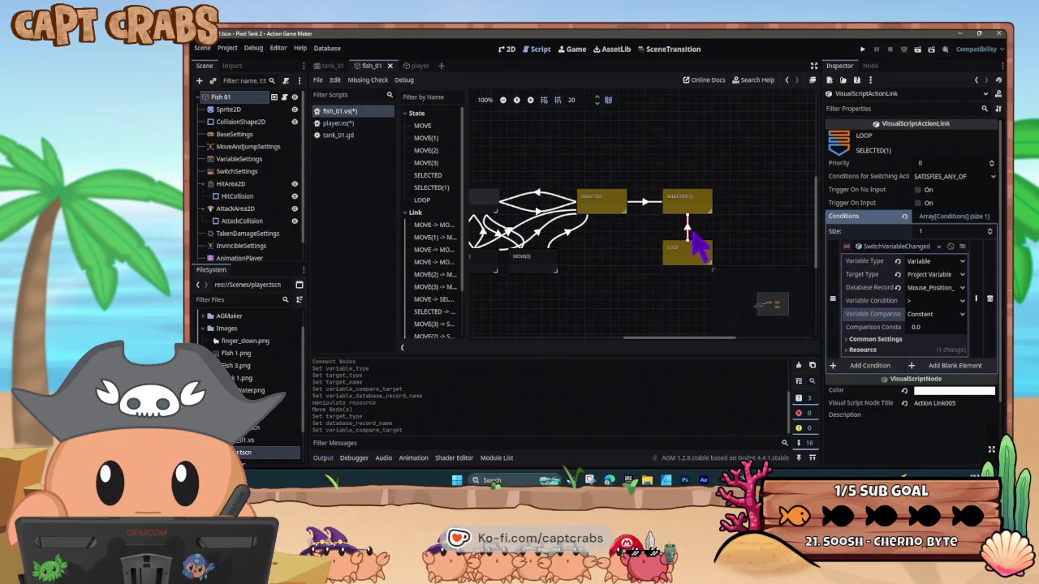
Paste a SELECTED(1)-to-LOOP link requiring !=, save with Ctrl+S, and start a test run
right_click(700, 211)
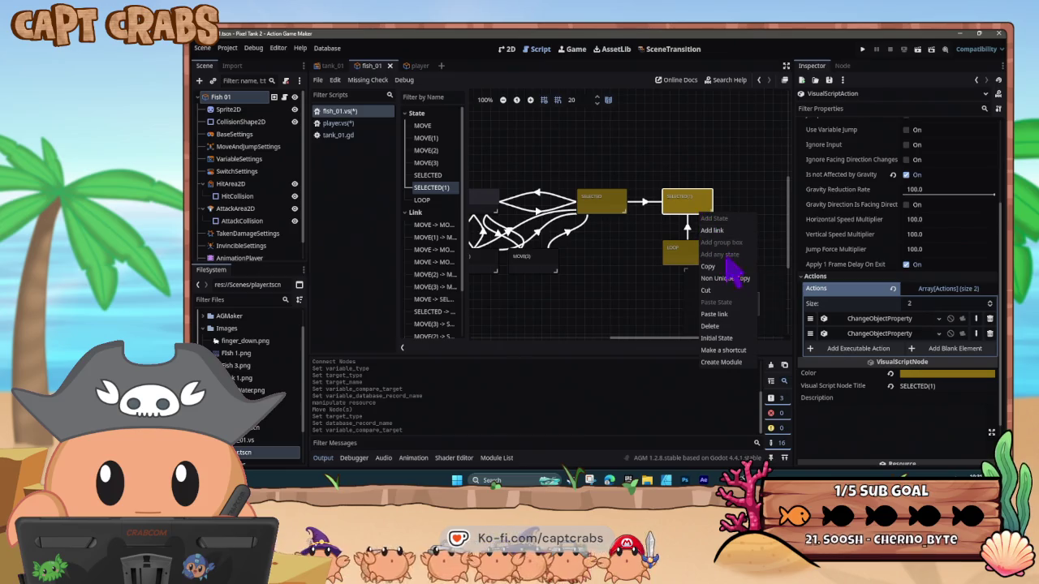
click(721, 314)
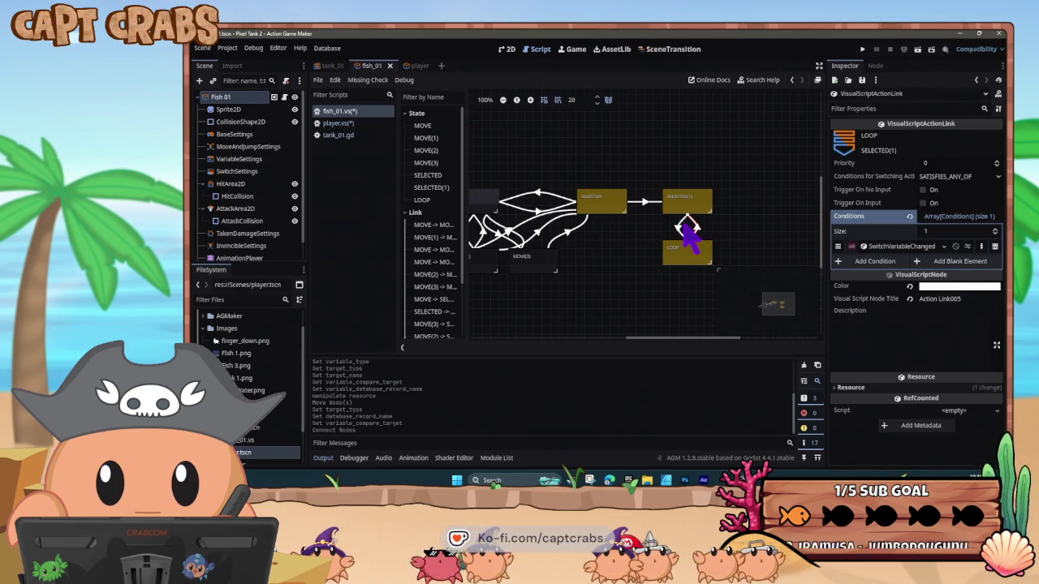
click(923, 247)
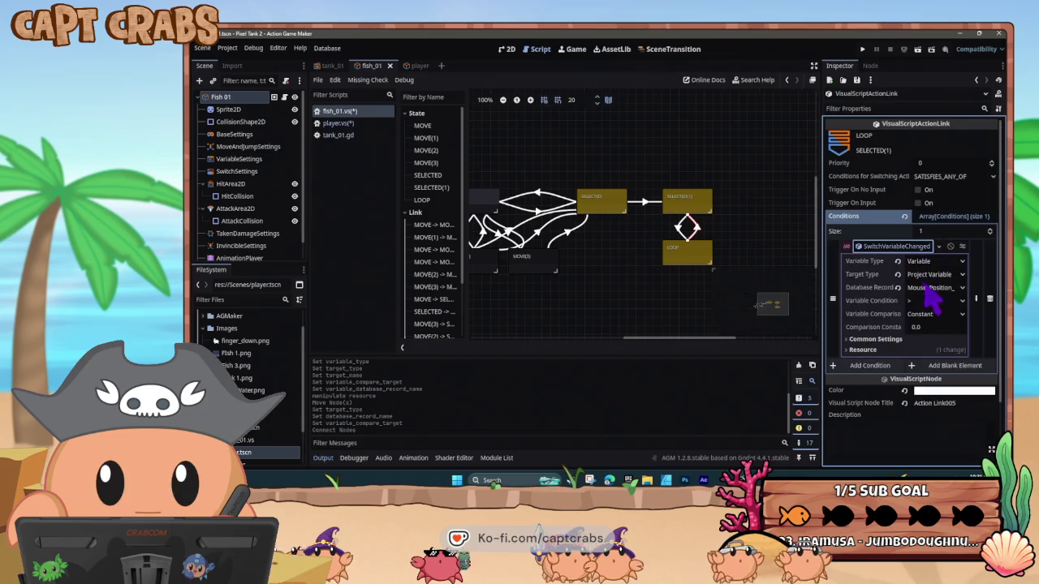
click(933, 302)
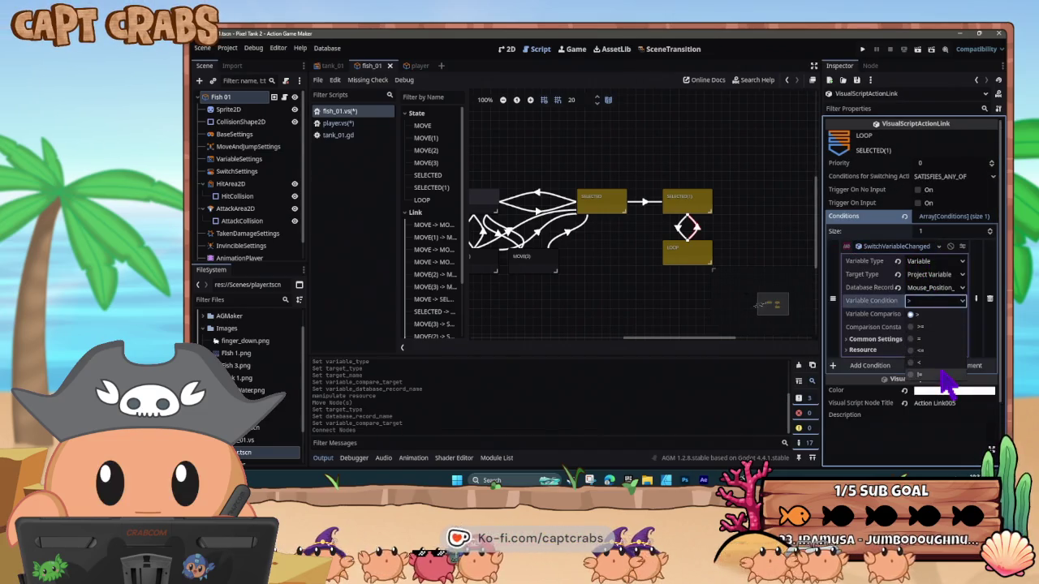
click(933, 357)
key(ctrl+s)
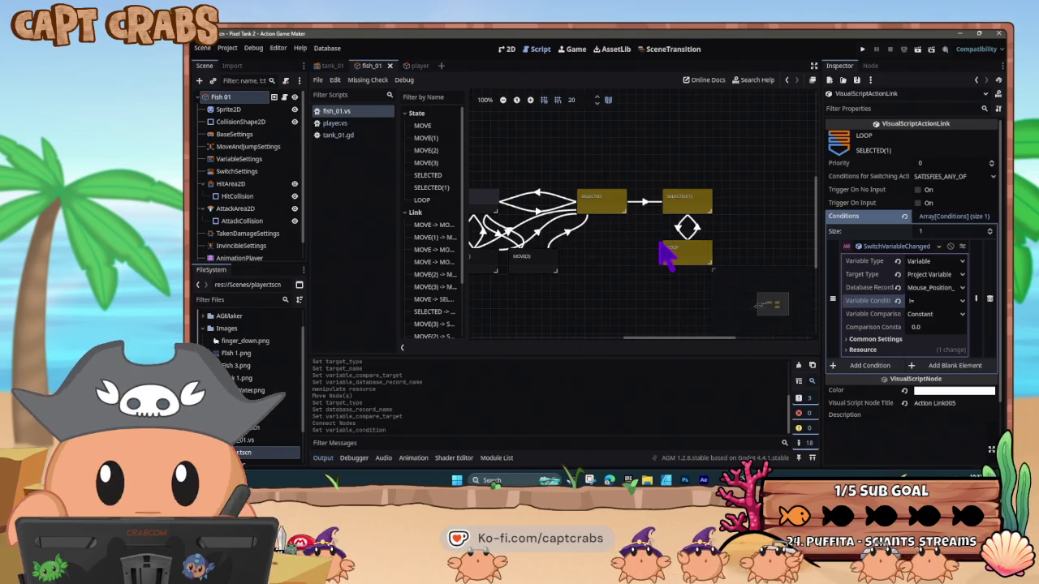
key(F5)
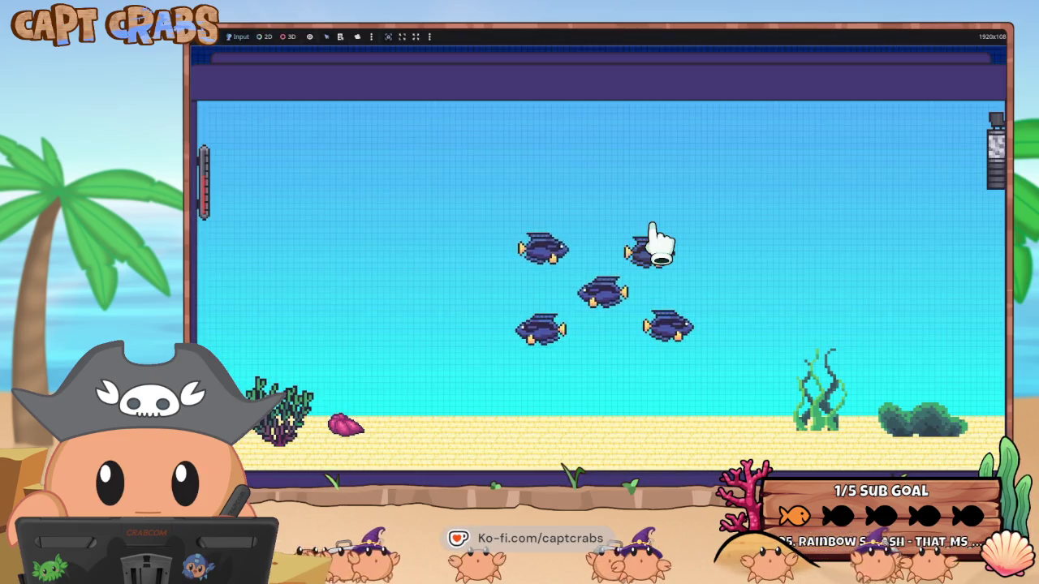
Drag a clicked fish left across the tank, then return to the Action Game Maker editor
mouse_move(658, 263)
mouse_down()
mouse_move(695, 283)
mouse_move(685, 320)
mouse_move(487, 251)
mouse_move(434, 215)
mouse_move(580, 239)
mouse_move(719, 304)
mouse_move(560, 300)
mouse_move(566, 262)
mouse_move(658, 178)
mouse_move(694, 188)
mouse_move(707, 232)
mouse_move(691, 160)
mouse_move(698, 166)
mouse_move(712, 203)
mouse_move(661, 324)
mouse_move(633, 329)
mouse_move(656, 335)
mouse_move(513, 357)
mouse_move(675, 315)
mouse_move(666, 365)
mouse_move(687, 417)
mouse_move(658, 383)
mouse_move(830, 313)
mouse_move(836, 262)
mouse_move(690, 241)
mouse_move(609, 286)
mouse_move(608, 335)
mouse_move(519, 317)
mouse_move(639, 254)
mouse_move(643, 275)
mouse_move(626, 274)
mouse_up()
key(super)
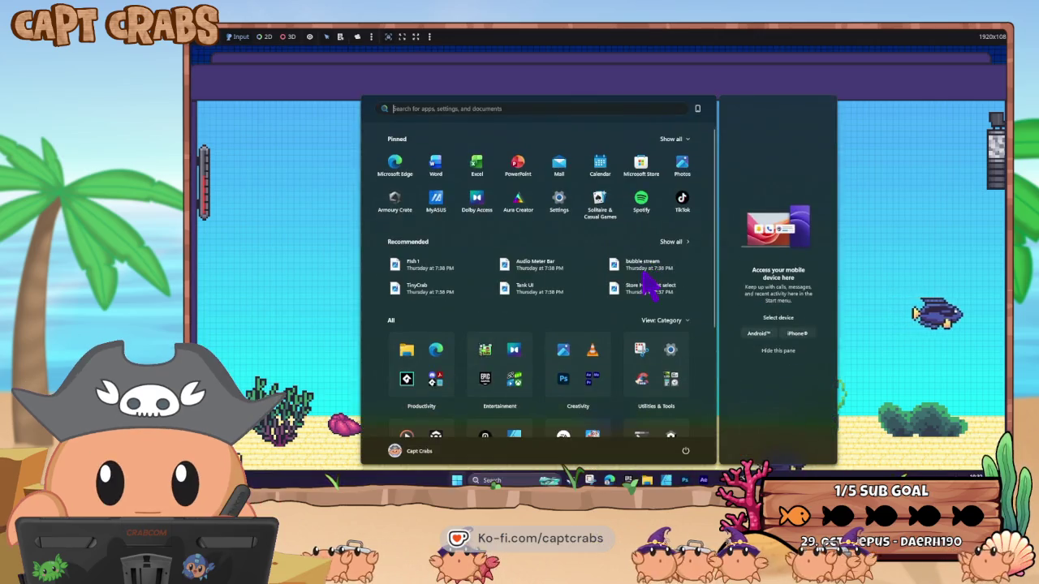
mouse_move(698, 479)
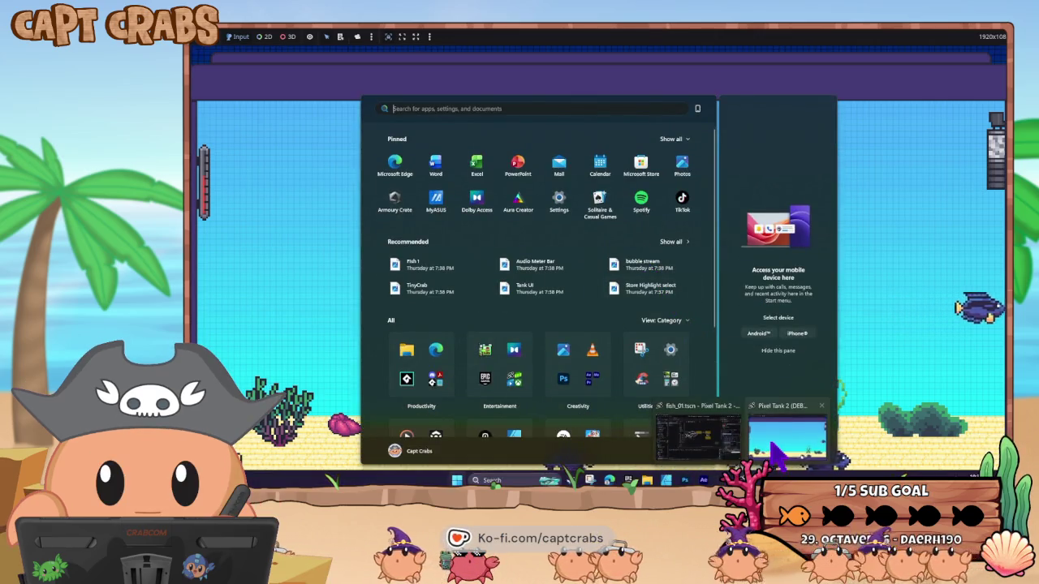
click(698, 432)
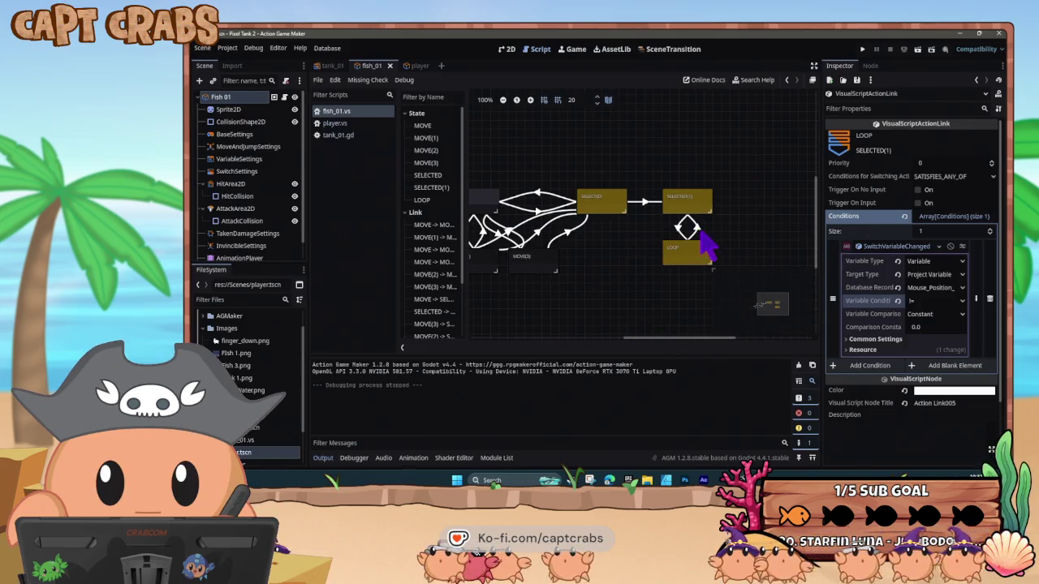
Retitle the SELECTED(1) state as CLICK in the Inspector's node title field
click(697, 204)
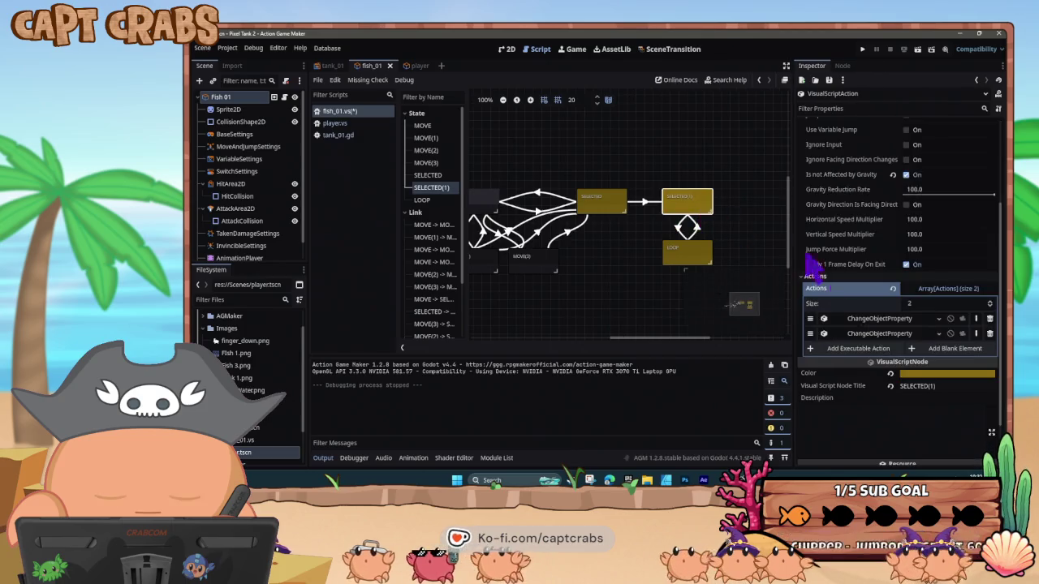
click(930, 386)
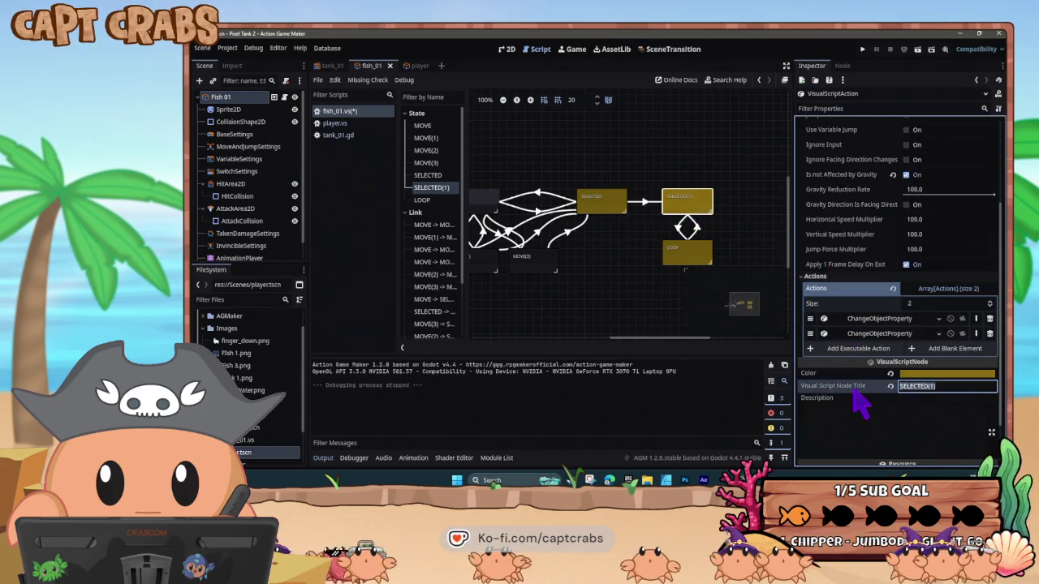
text(CLICK)
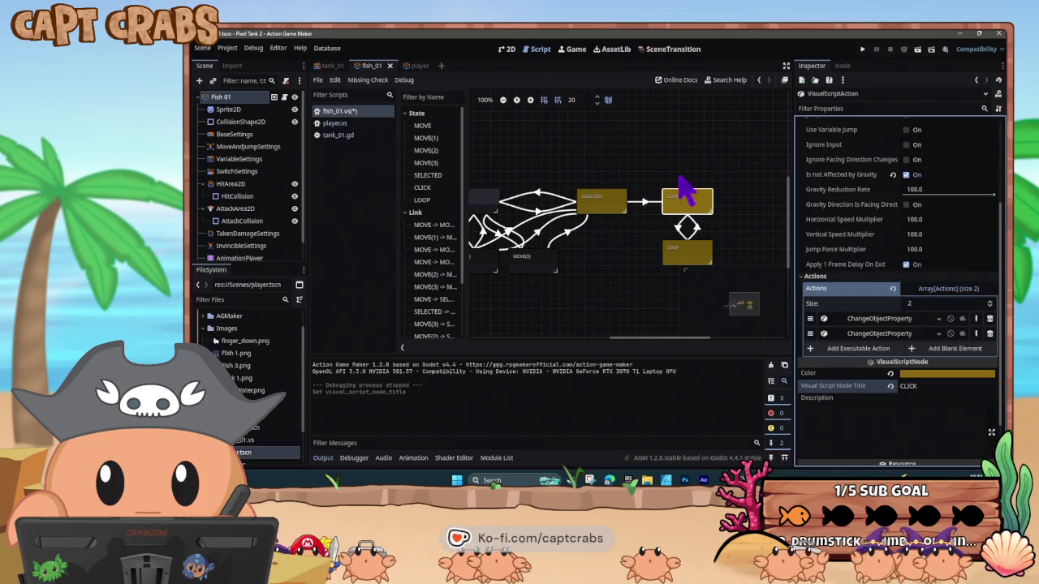
scroll(641, 251, right, 3)
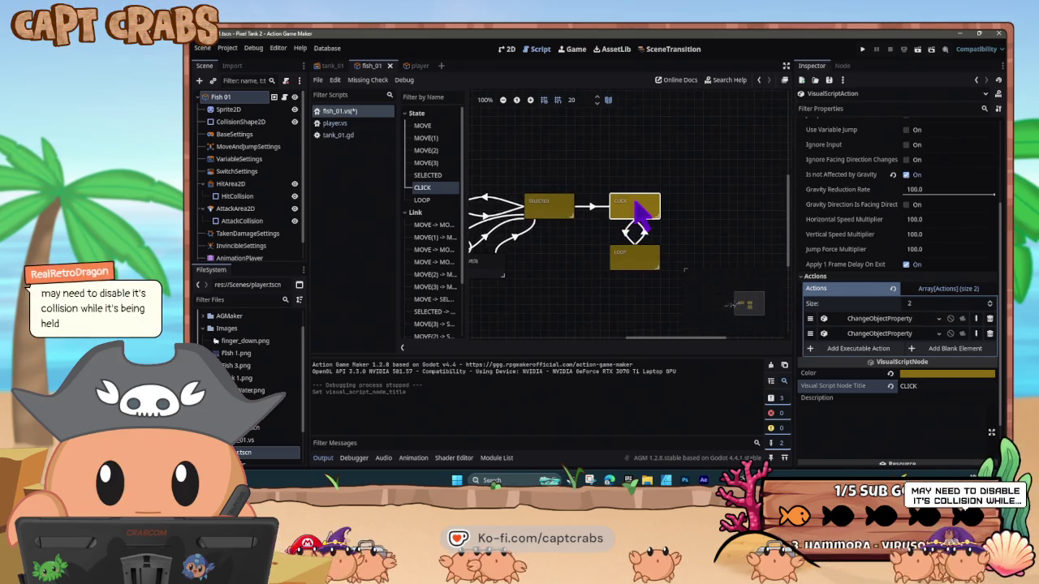
Review the state's actions, then begin a new link from the CLICK state
click(571, 210)
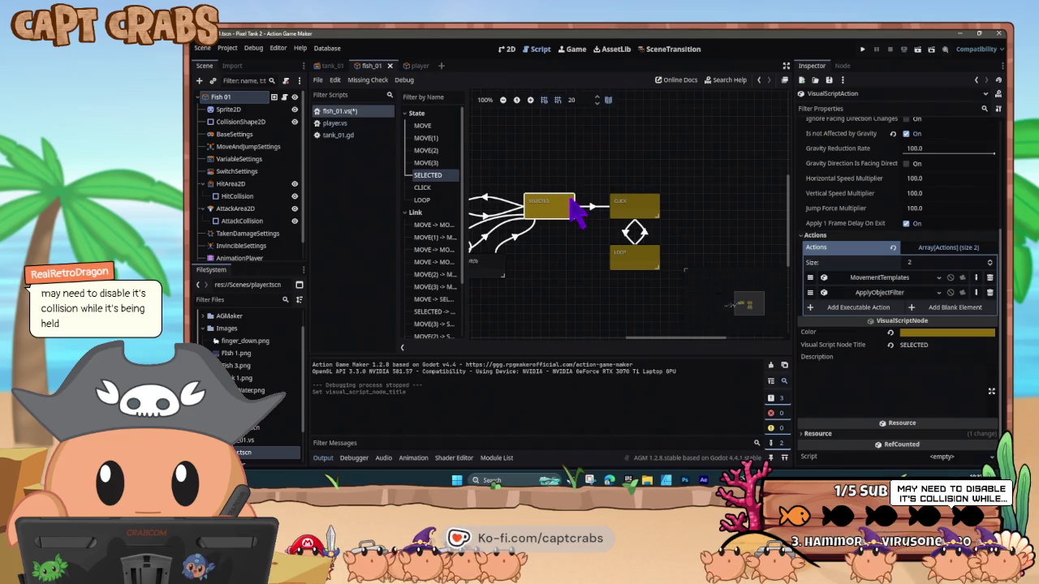
click(697, 217)
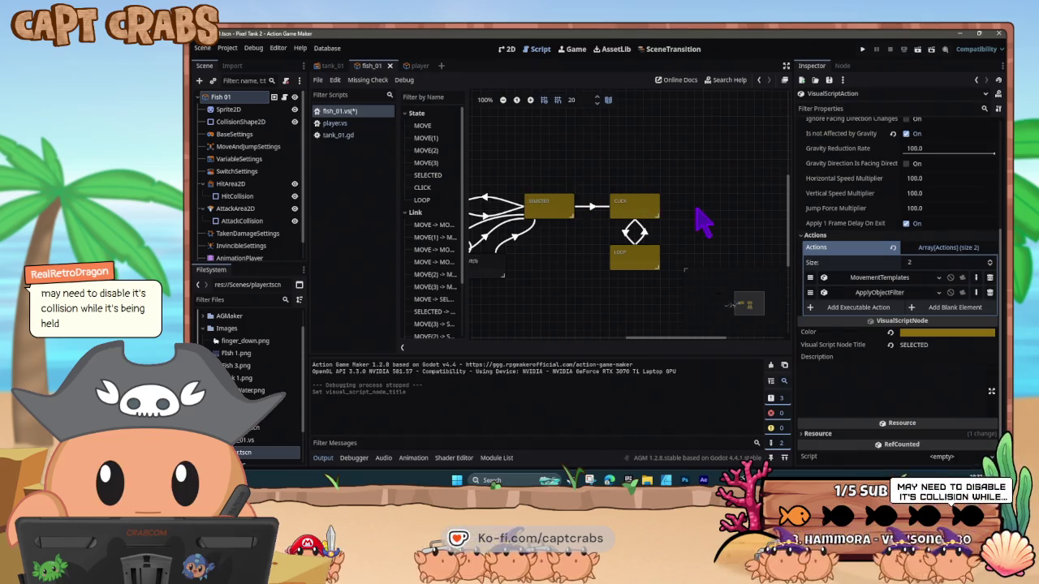
right_click(646, 206)
click(662, 225)
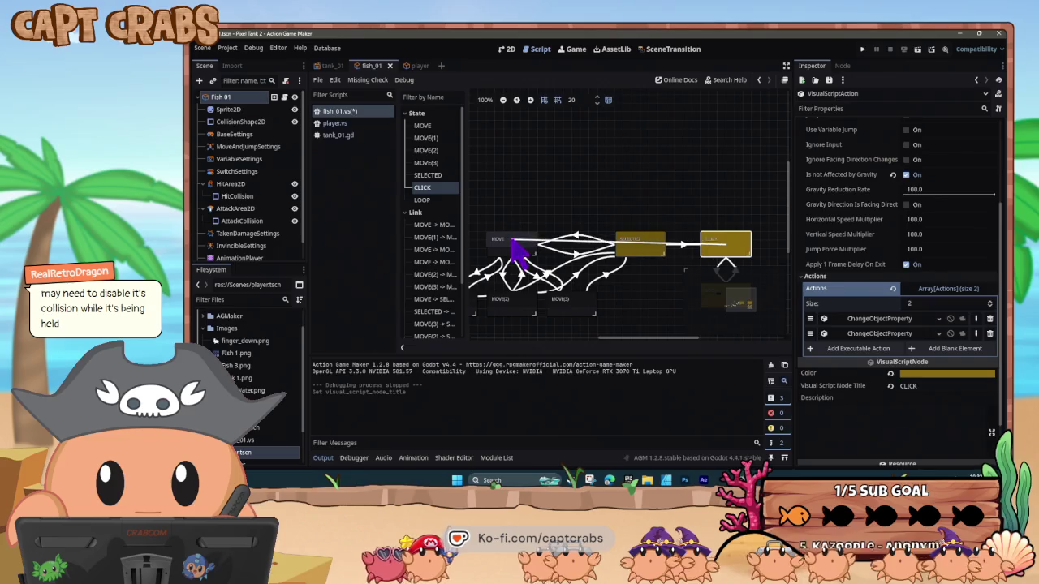
Connect CLICK to MOVE with a left-click input condition set to Moment Pressed
click(512, 241)
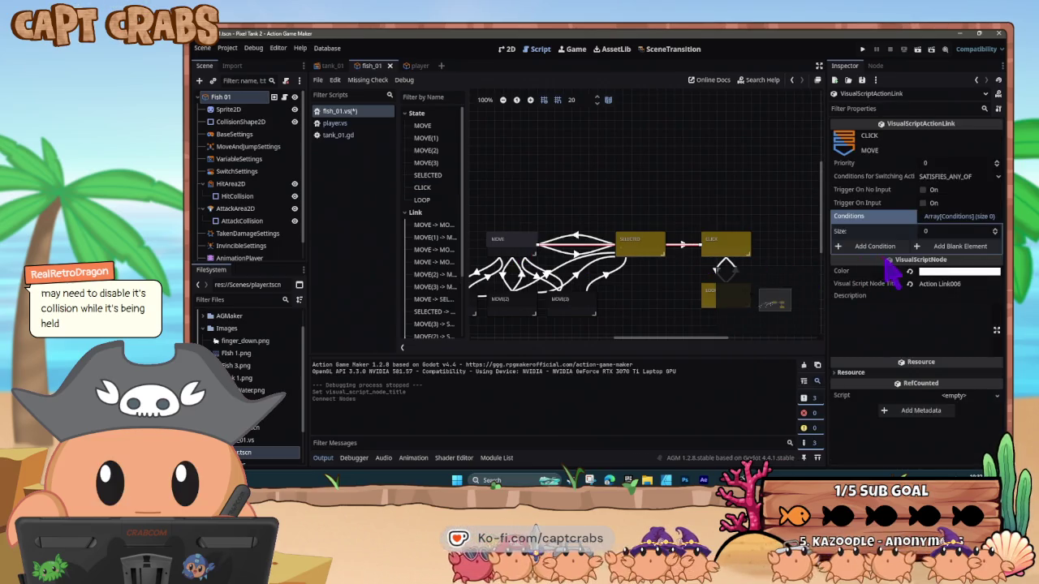
click(923, 203)
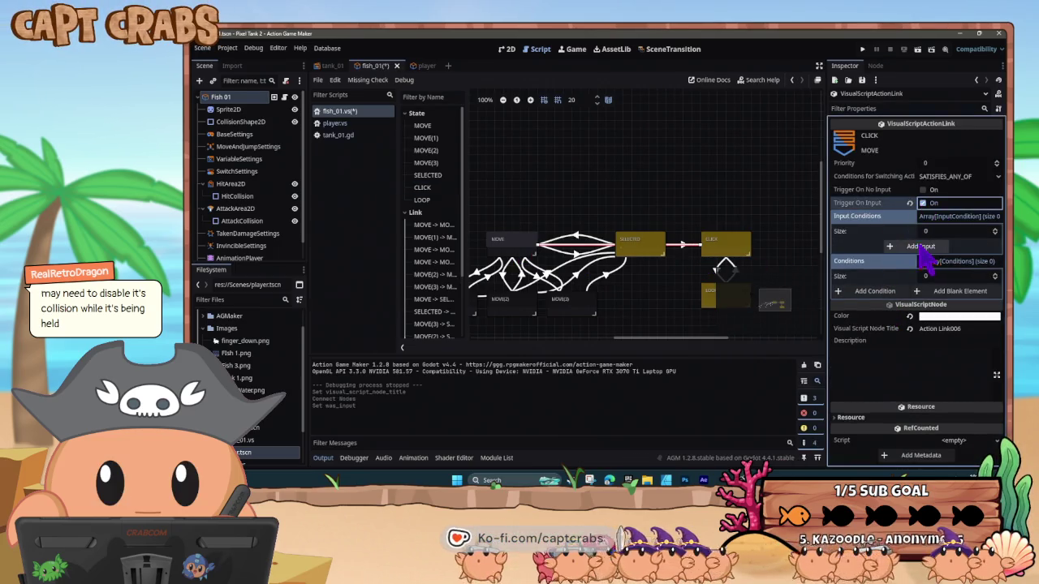
click(923, 248)
click(946, 260)
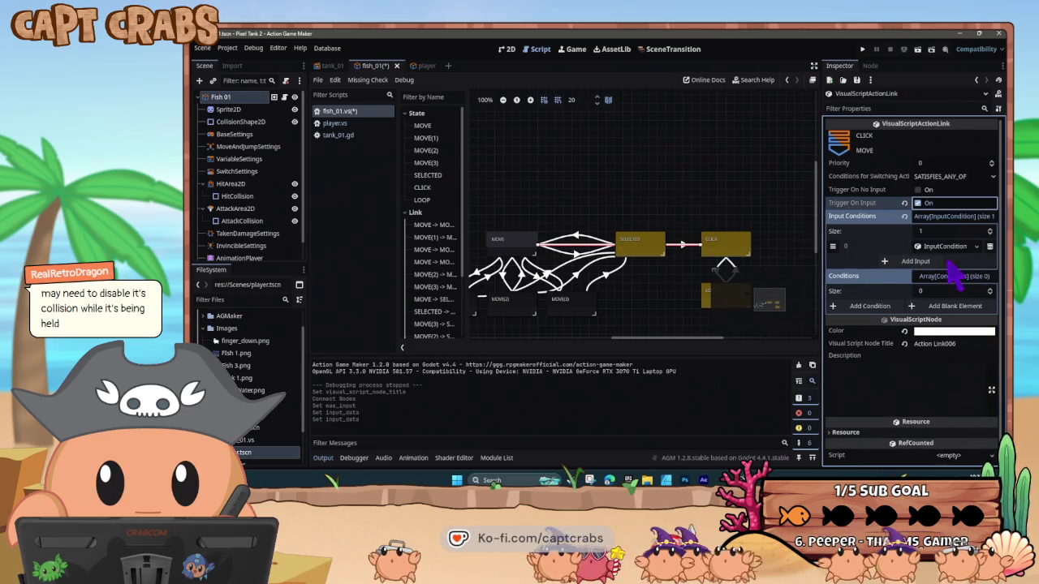
click(946, 260)
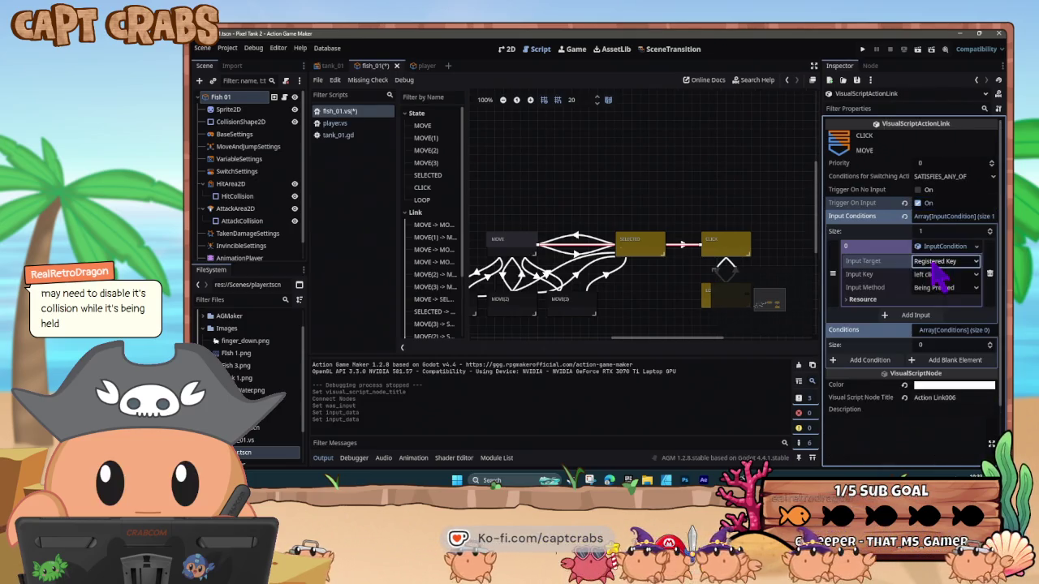
click(935, 288)
click(941, 313)
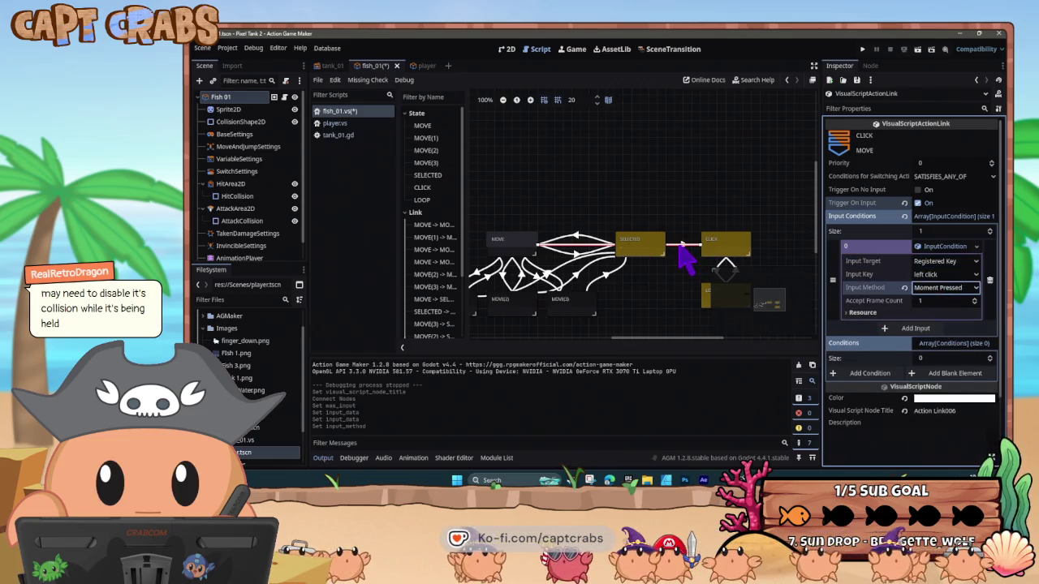
Copy the SELECTED-to-CLICK link and paste it as a new LOOP-to-MOVE link
right_click(674, 256)
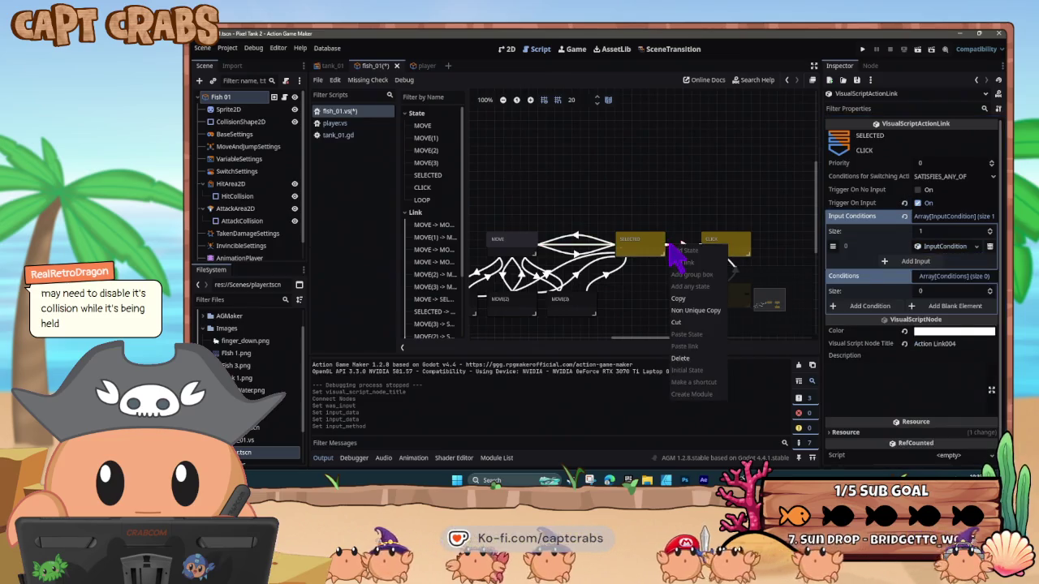
click(690, 310)
click(702, 297)
mouse_move(673, 301)
mouse_down()
mouse_move(661, 297)
mouse_move(631, 228)
mouse_move(650, 216)
mouse_up()
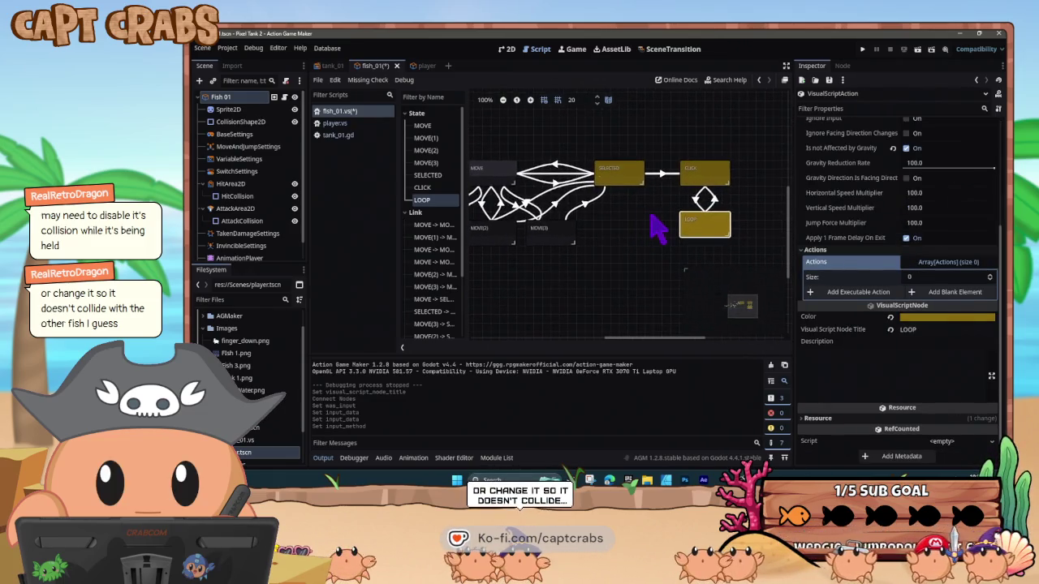
right_click(692, 221)
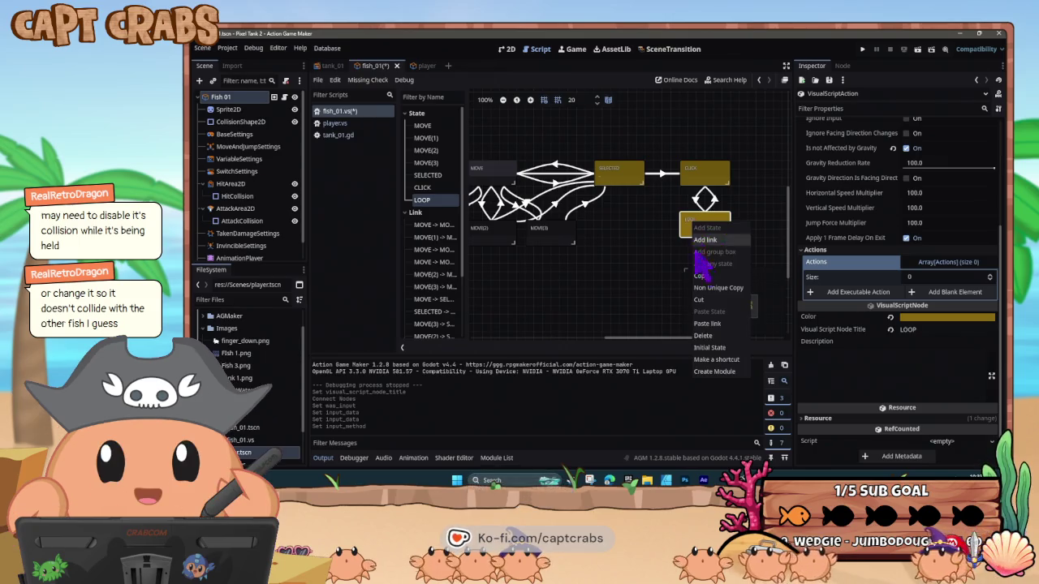
click(714, 326)
click(492, 178)
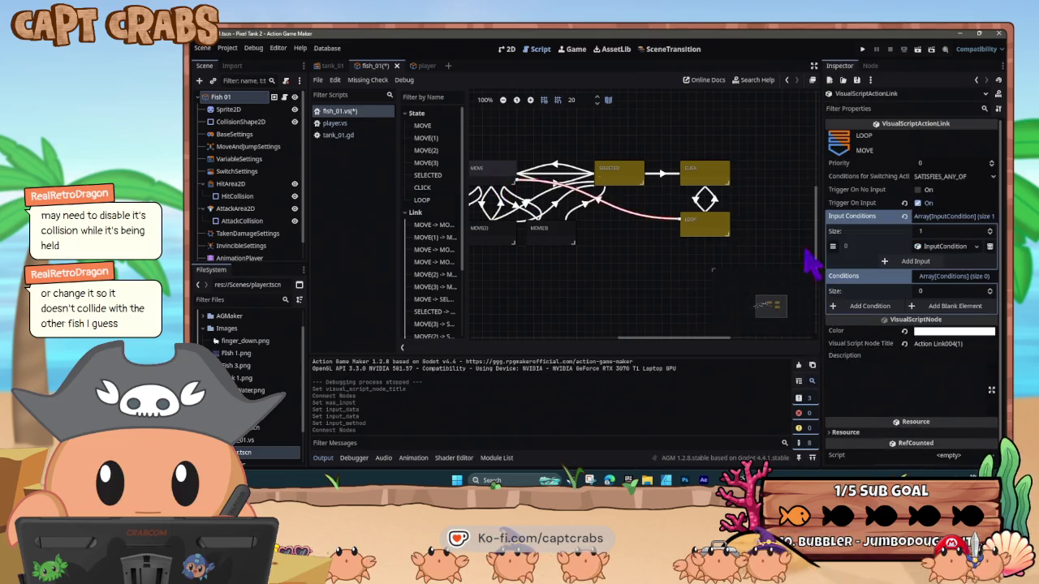
Check the pasted link's input condition, save fish_01, and launch a test play
click(946, 248)
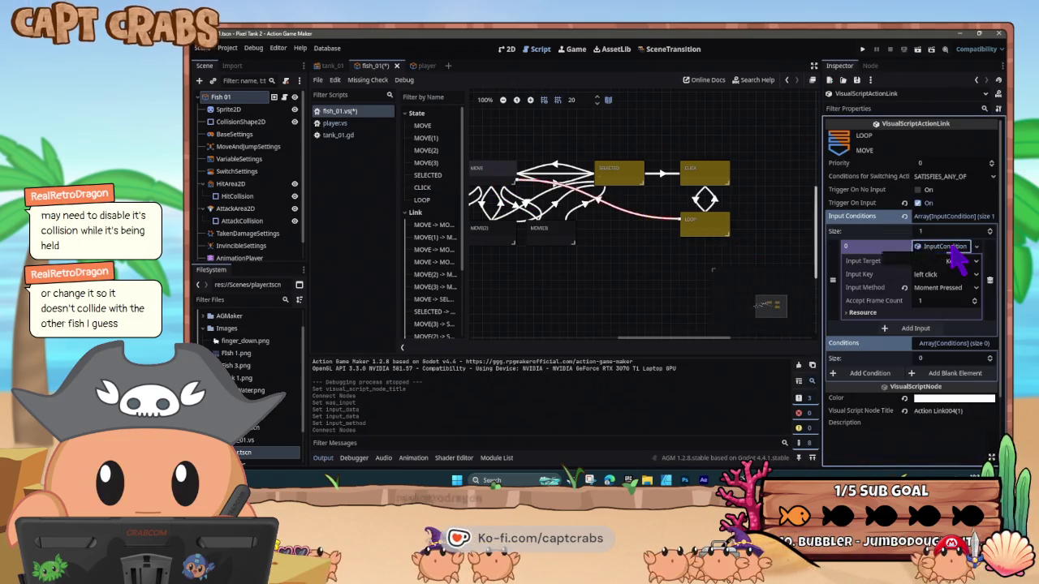
click(947, 248)
key(ctrl+s)
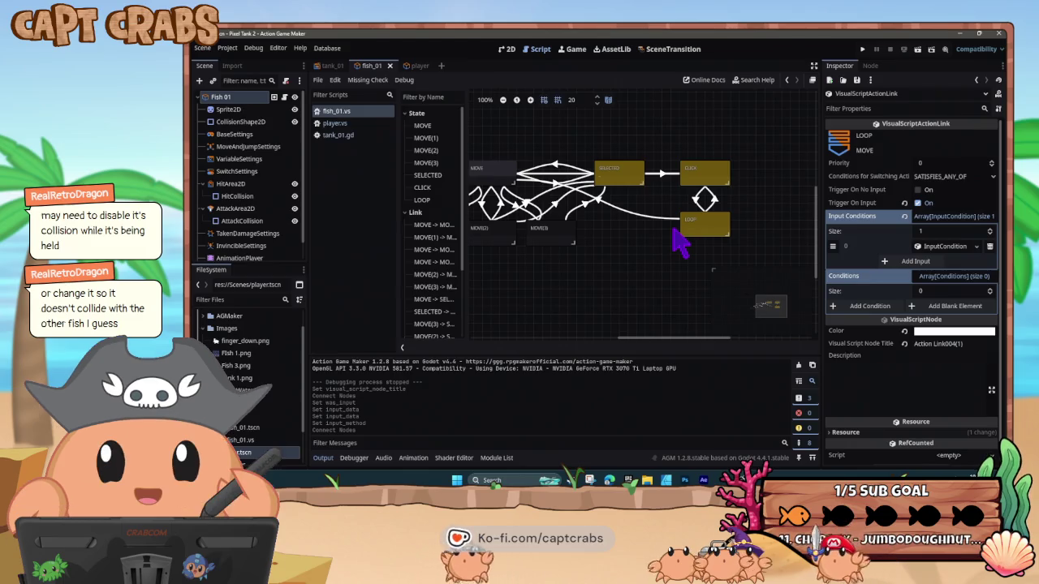
key(F5)
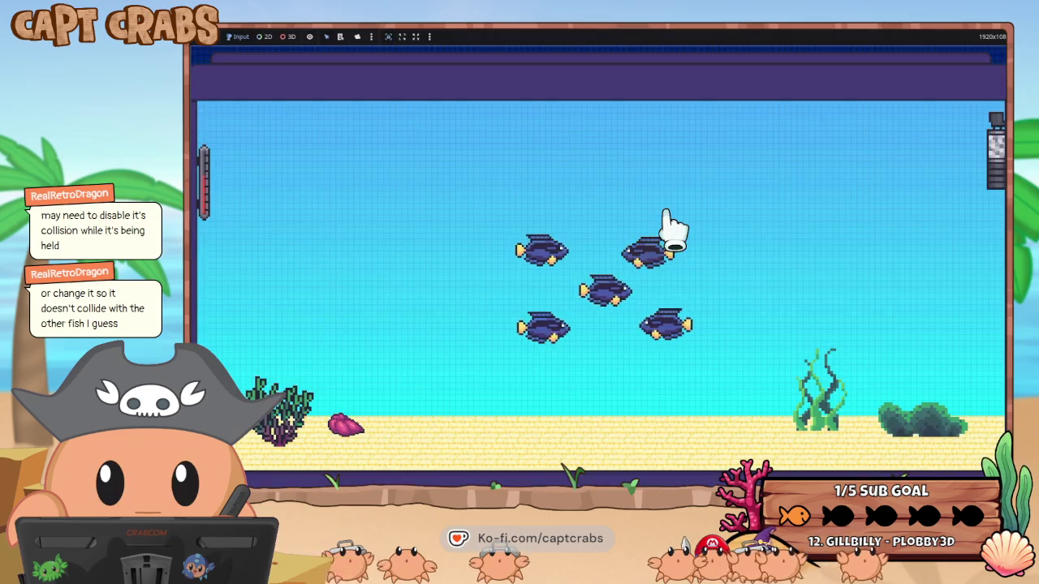
Drag a fish across the tank in the test play, then leave the game
mouse_move(659, 260)
mouse_down()
mouse_move(793, 301)
mouse_move(700, 232)
mouse_move(743, 268)
mouse_move(568, 254)
mouse_move(499, 186)
mouse_move(487, 195)
mouse_move(489, 247)
mouse_move(506, 274)
mouse_move(622, 350)
mouse_move(713, 351)
mouse_move(696, 285)
mouse_move(721, 343)
mouse_move(530, 316)
mouse_move(546, 318)
mouse_move(560, 276)
mouse_move(586, 263)
mouse_move(600, 232)
mouse_move(608, 285)
mouse_move(462, 273)
mouse_move(595, 253)
mouse_move(593, 222)
mouse_move(677, 313)
mouse_move(767, 318)
mouse_move(733, 293)
mouse_move(740, 247)
mouse_up()
key(super)
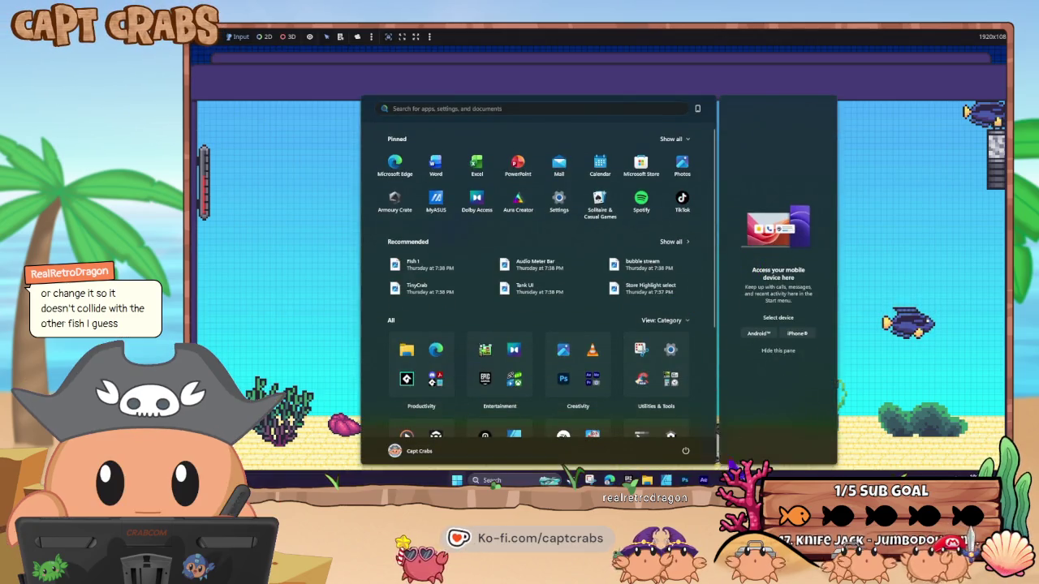
Back in the editor, inspect the SELECTED-to-CLICK, LOOP-to-MOVE and CLICK-to-MOVE links, then select MOVE
mouse_move(771, 461)
click(698, 436)
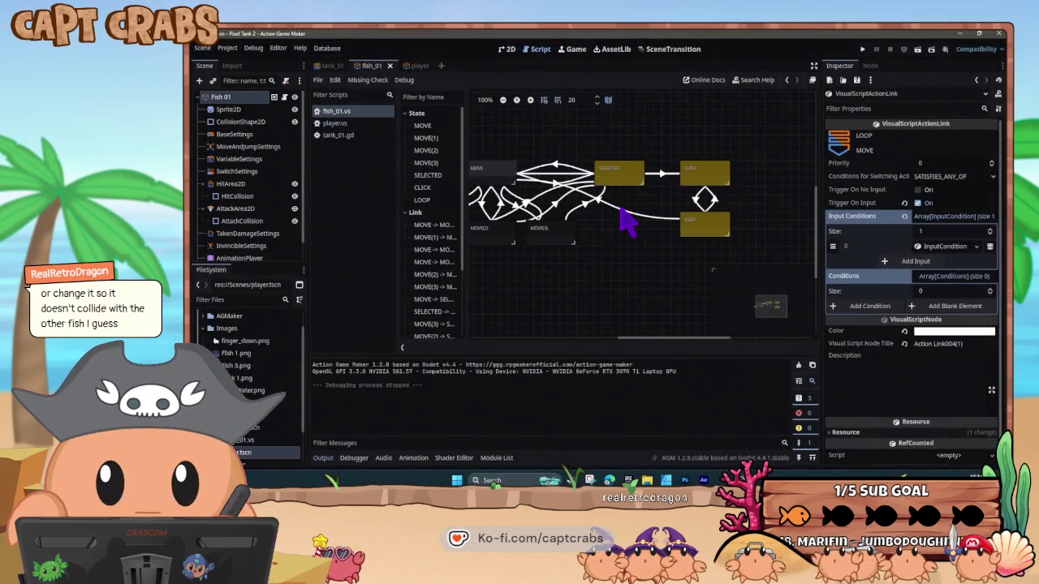
click(664, 185)
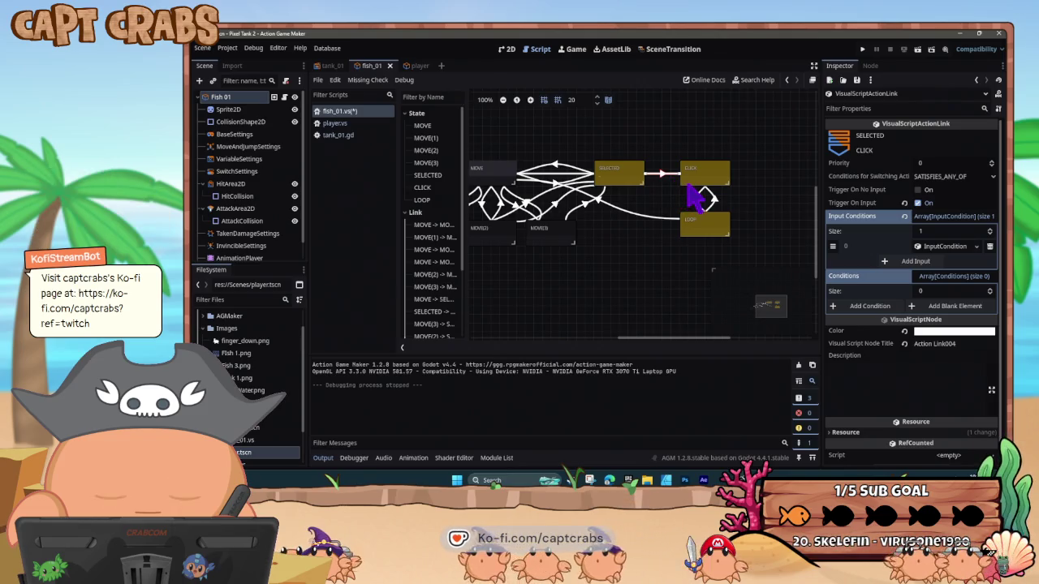
click(668, 219)
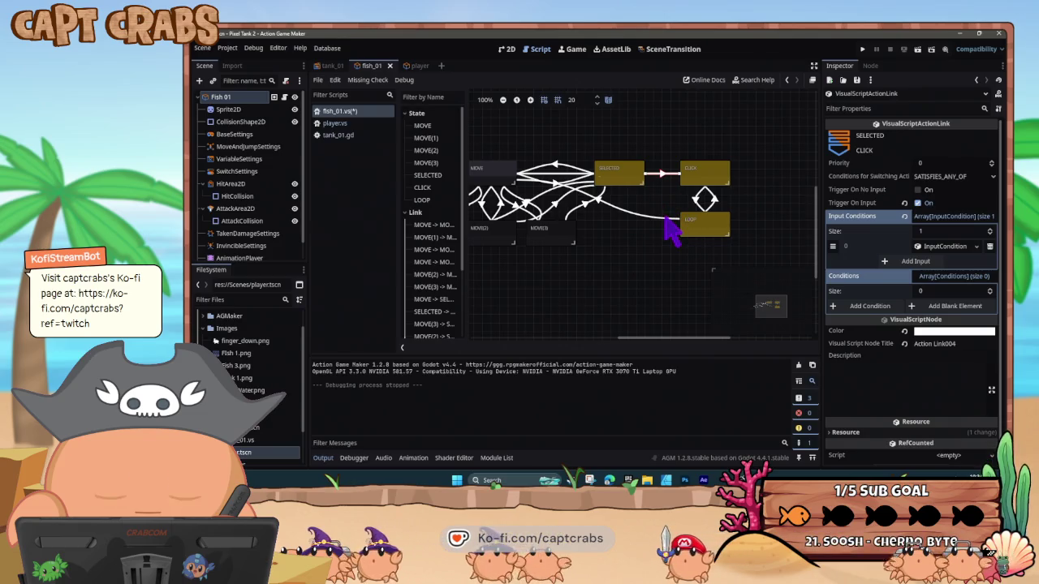
click(559, 180)
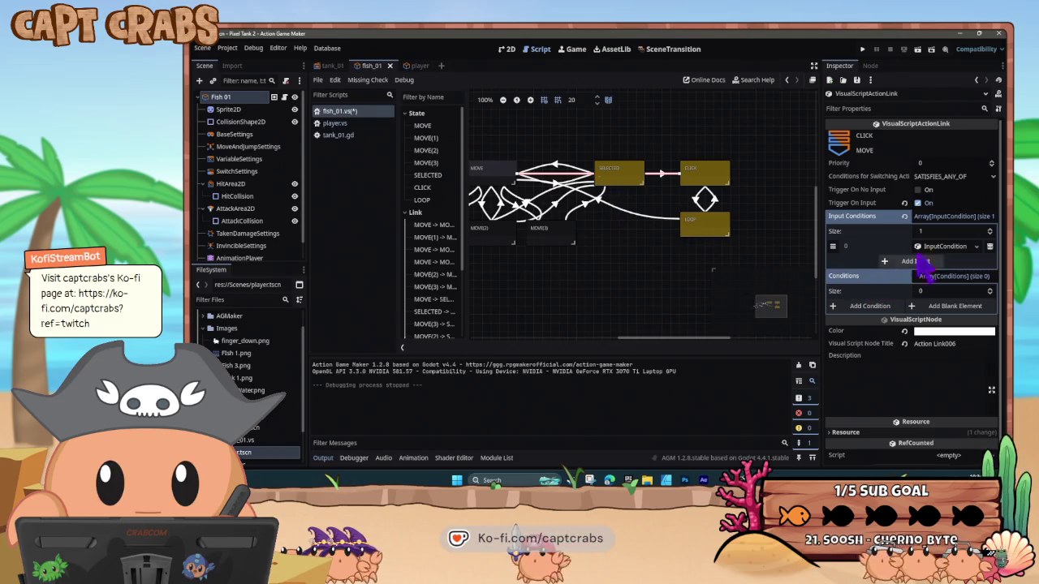
click(942, 246)
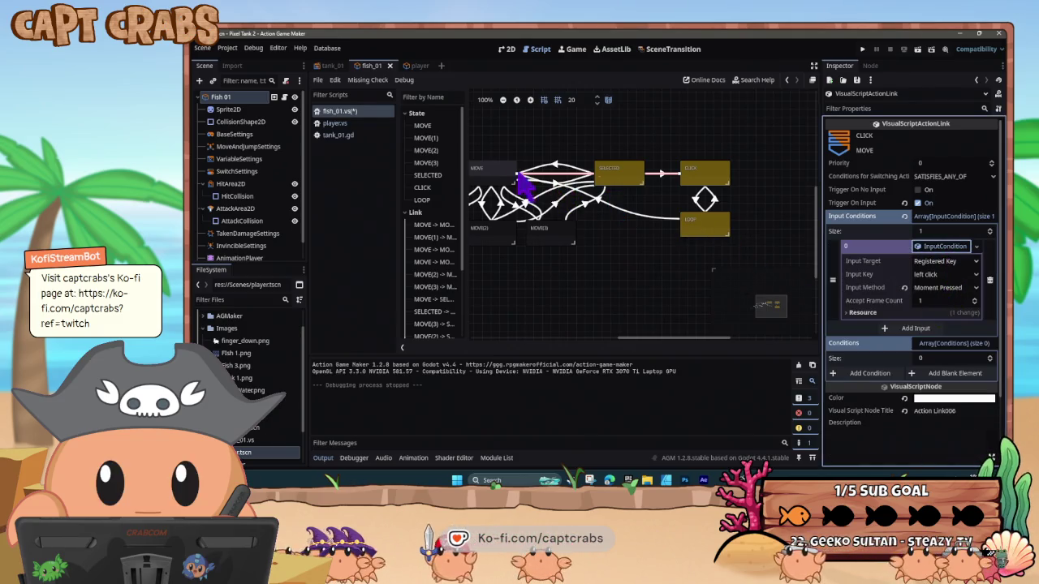
click(494, 177)
drag(550, 204, 625, 228)
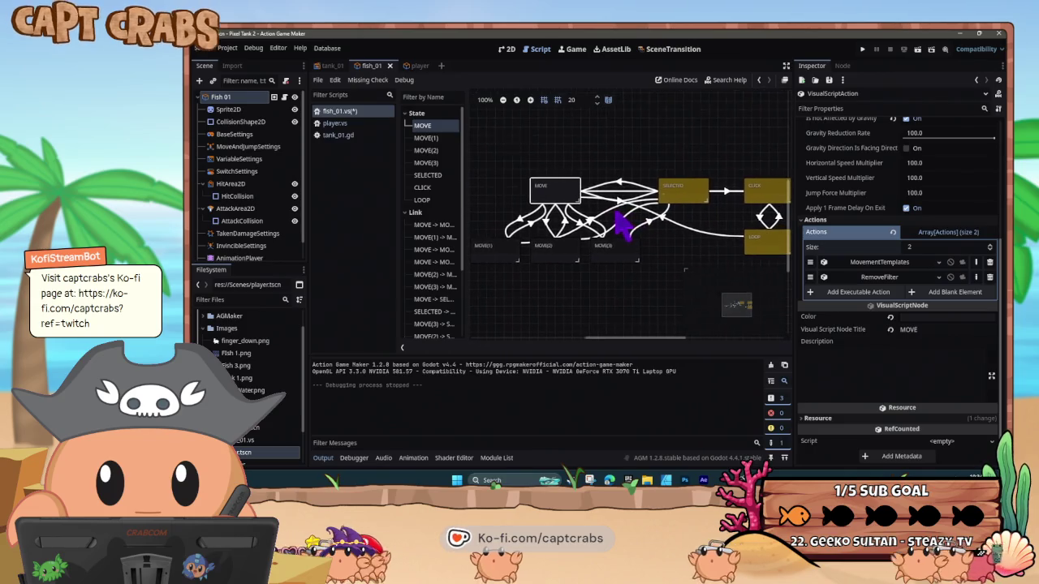
Look over the MOVE state's MovementTemplates and RemoveFilter action settings
click(881, 262)
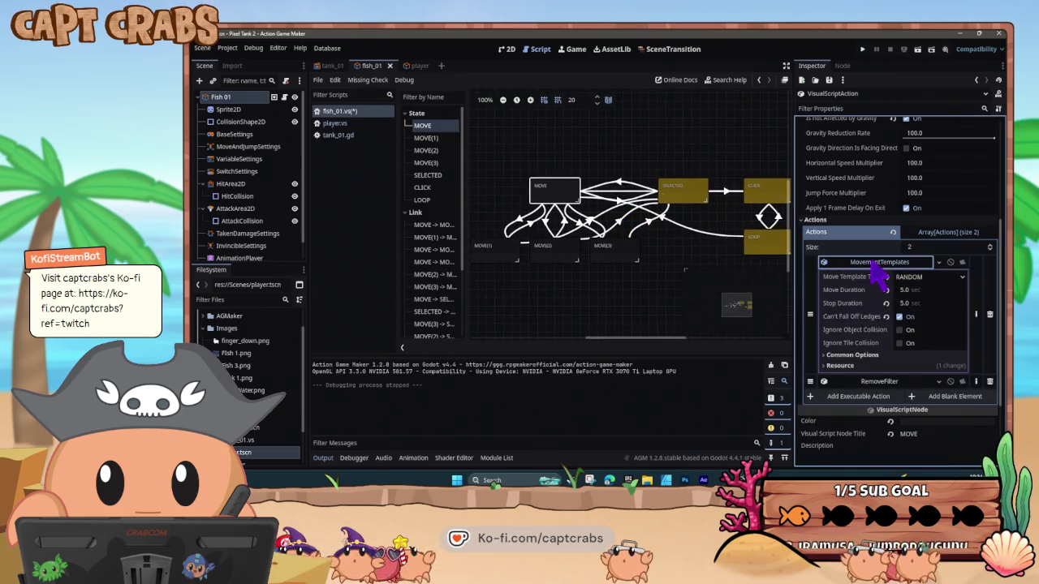
click(856, 264)
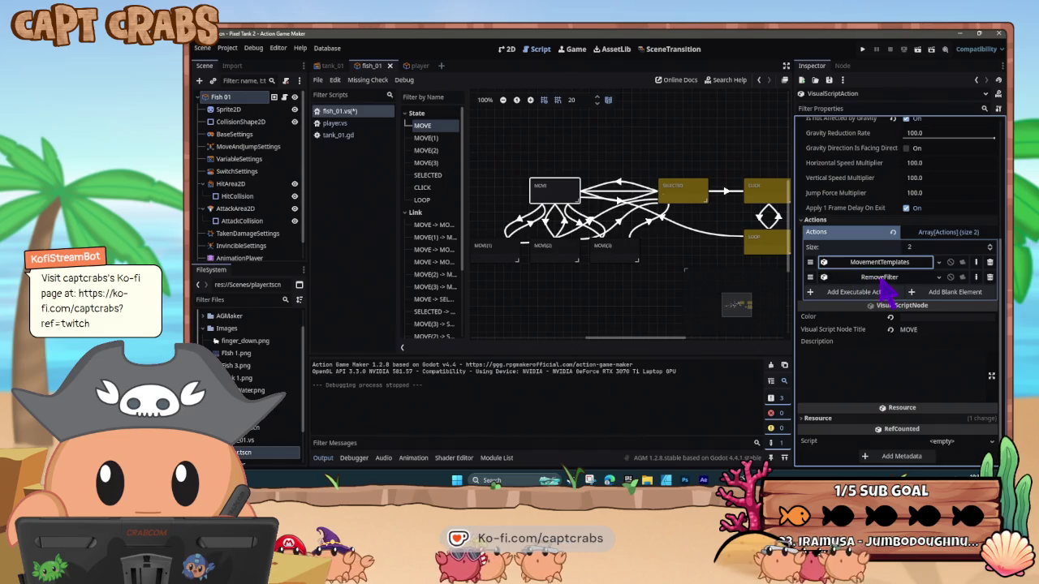
click(880, 279)
click(881, 280)
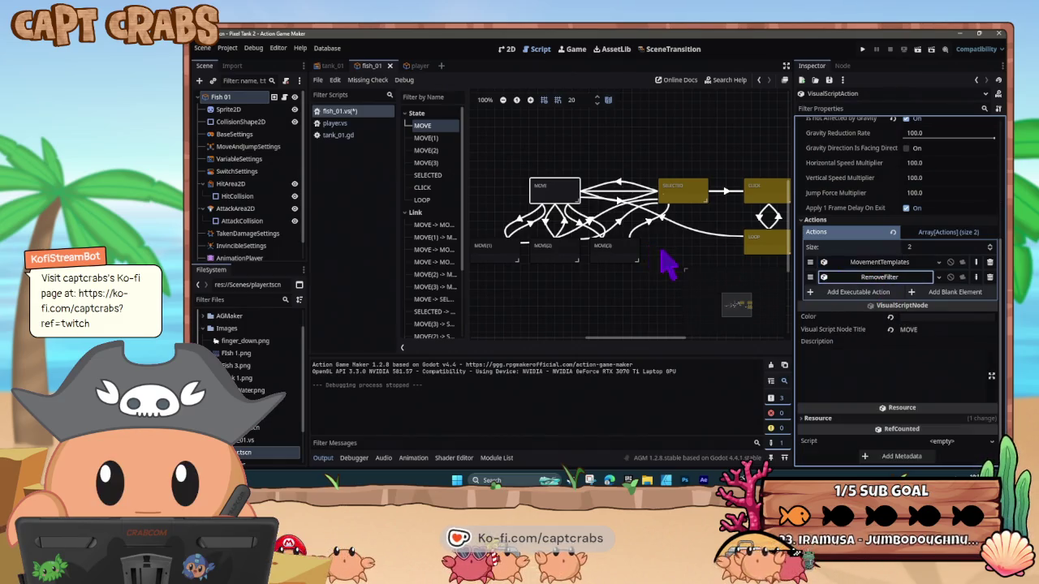
scroll(662, 259, right, 3)
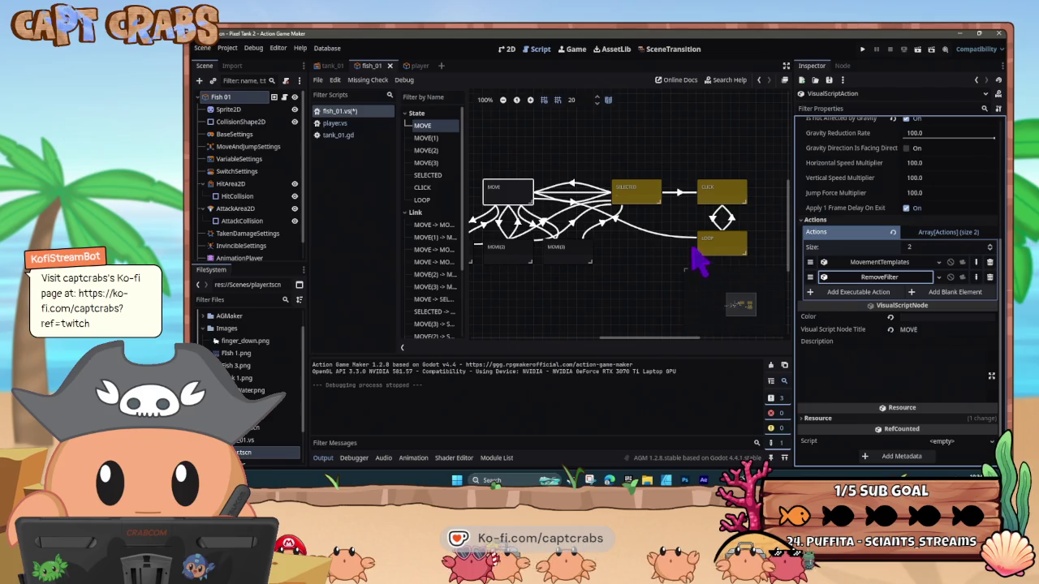
Check the input condition on the link into LOOP, then open CLICK's Add Executable Action list
click(688, 238)
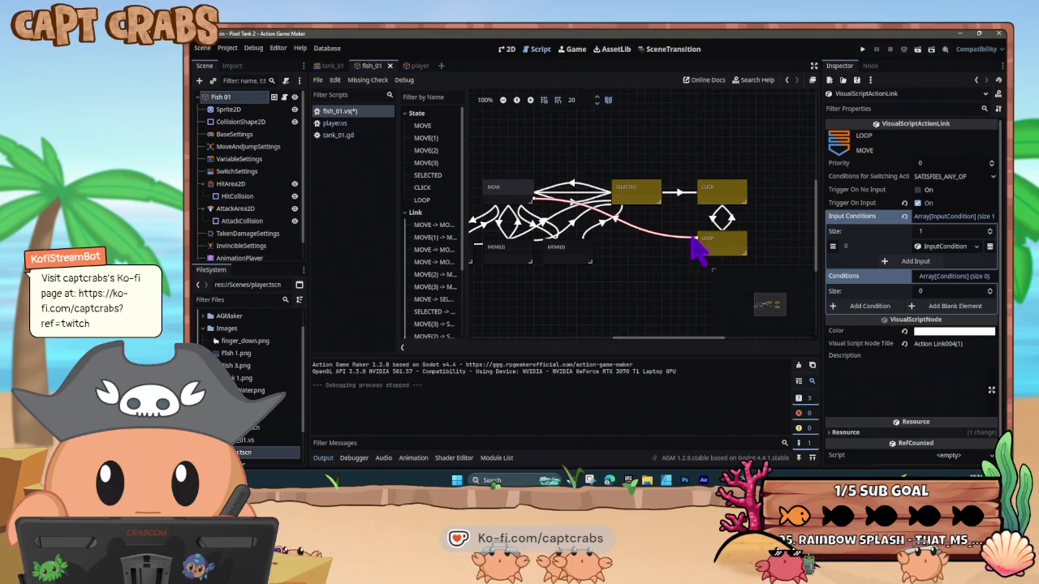
click(938, 247)
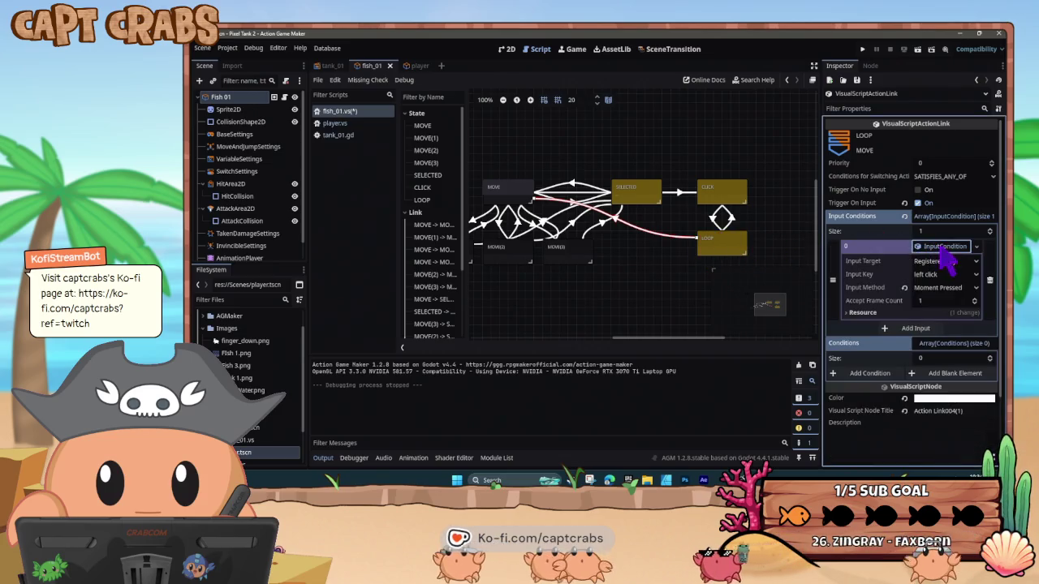
click(922, 247)
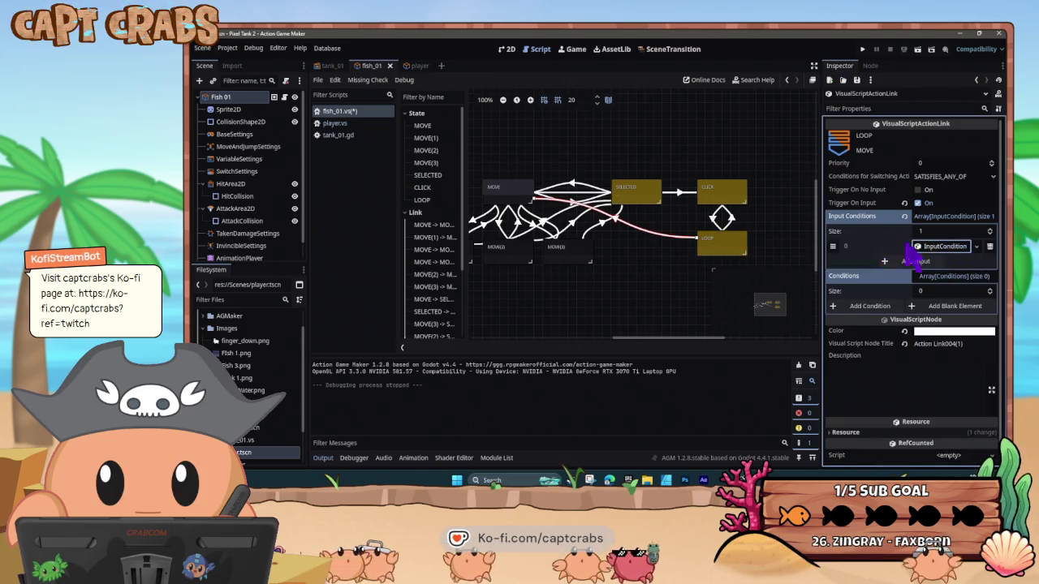
click(672, 263)
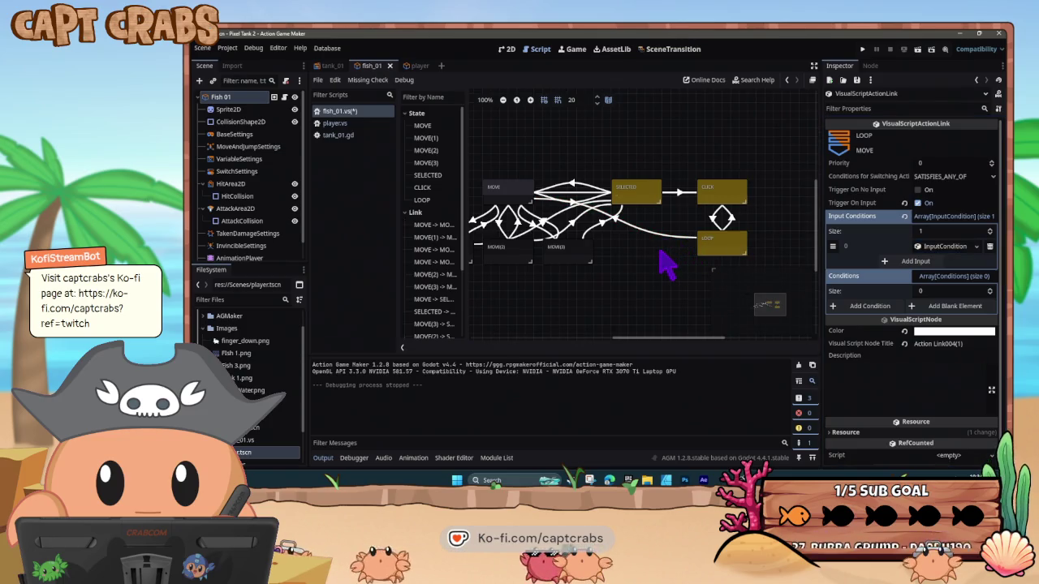
click(718, 197)
click(859, 350)
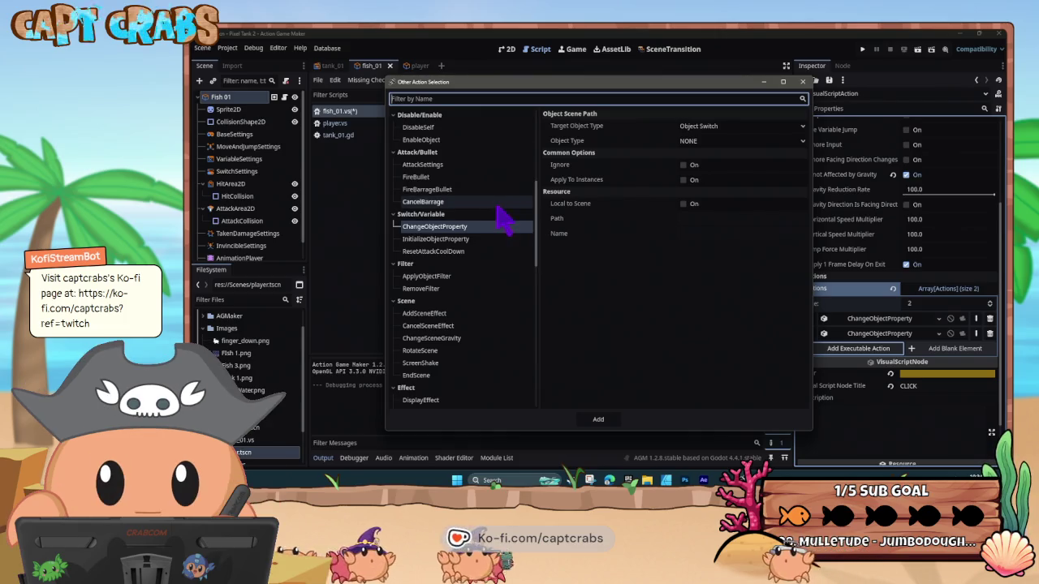
scroll(487, 215, up, 3)
scroll(497, 221, up, 4)
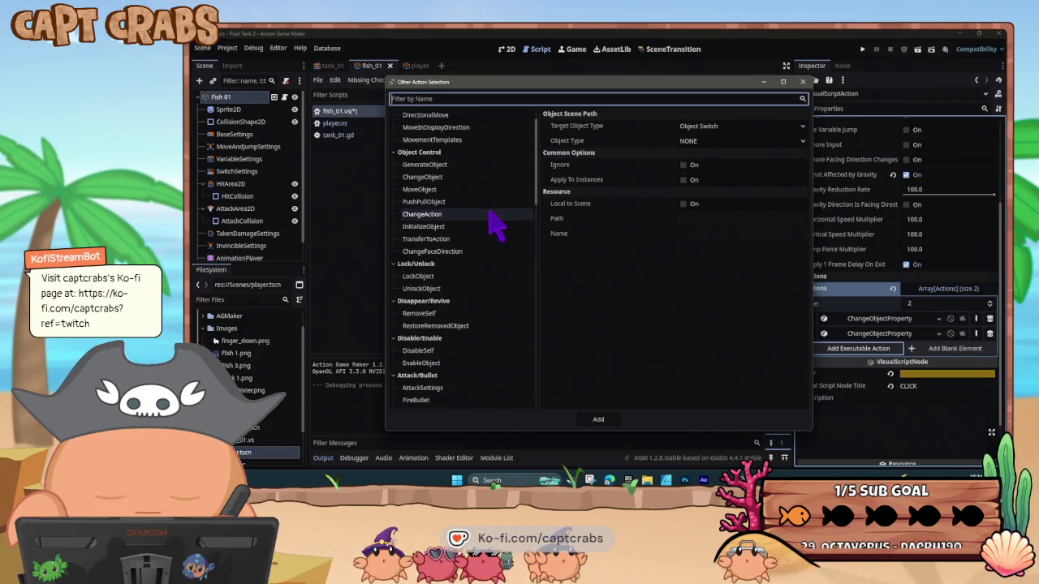
click(488, 214)
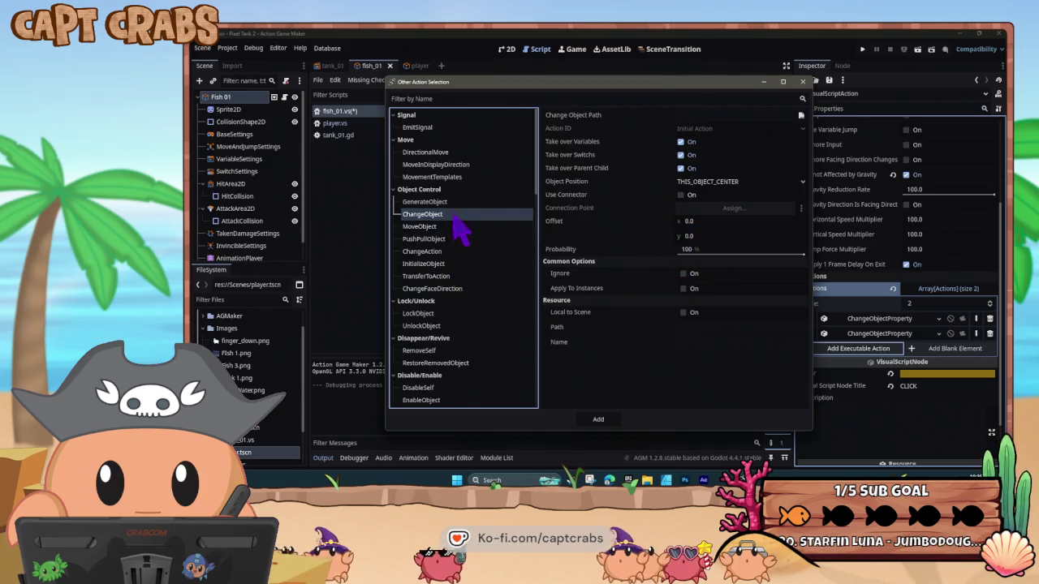
click(488, 253)
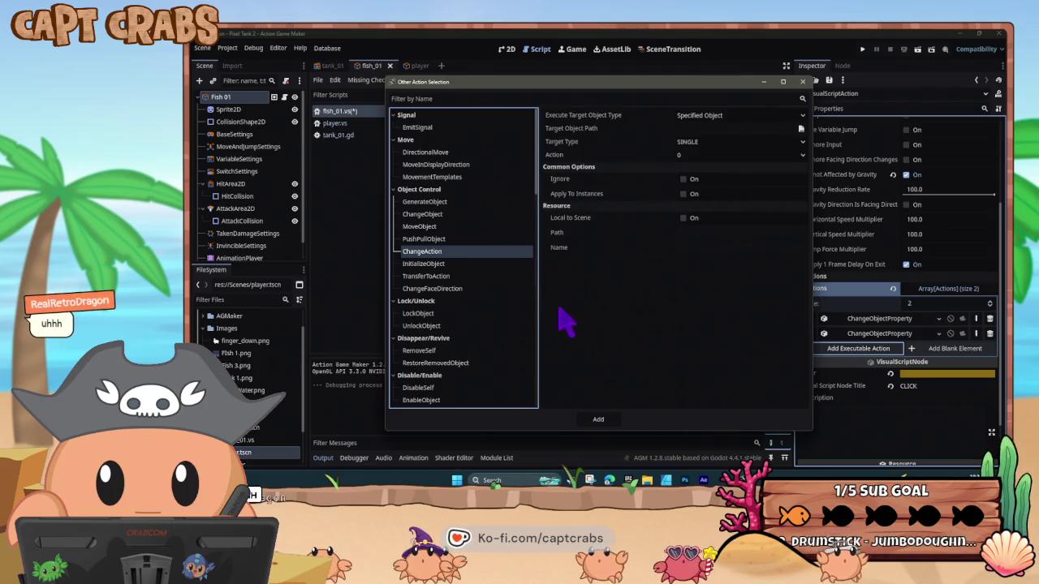
click(490, 276)
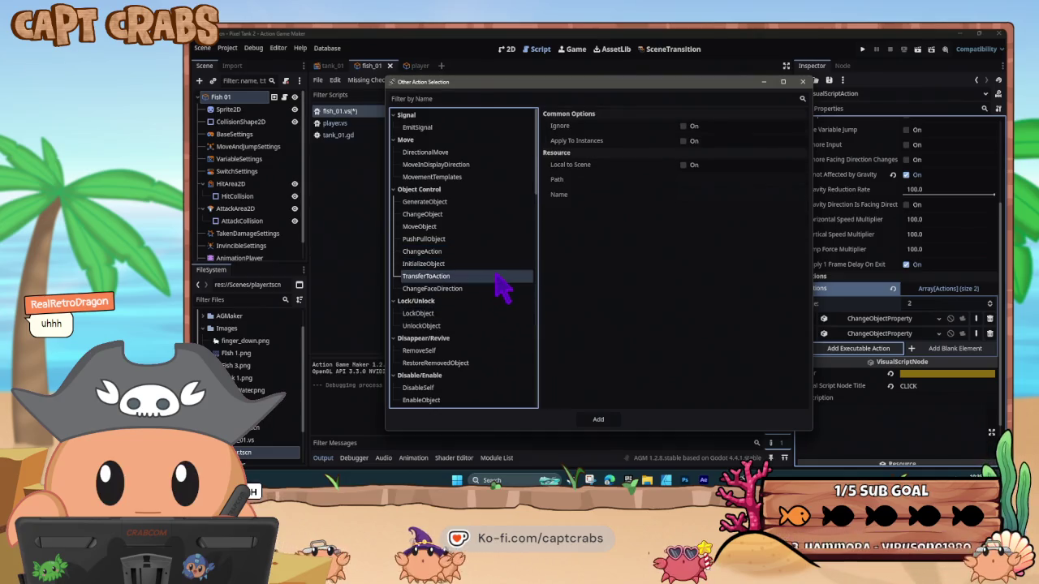
click(507, 288)
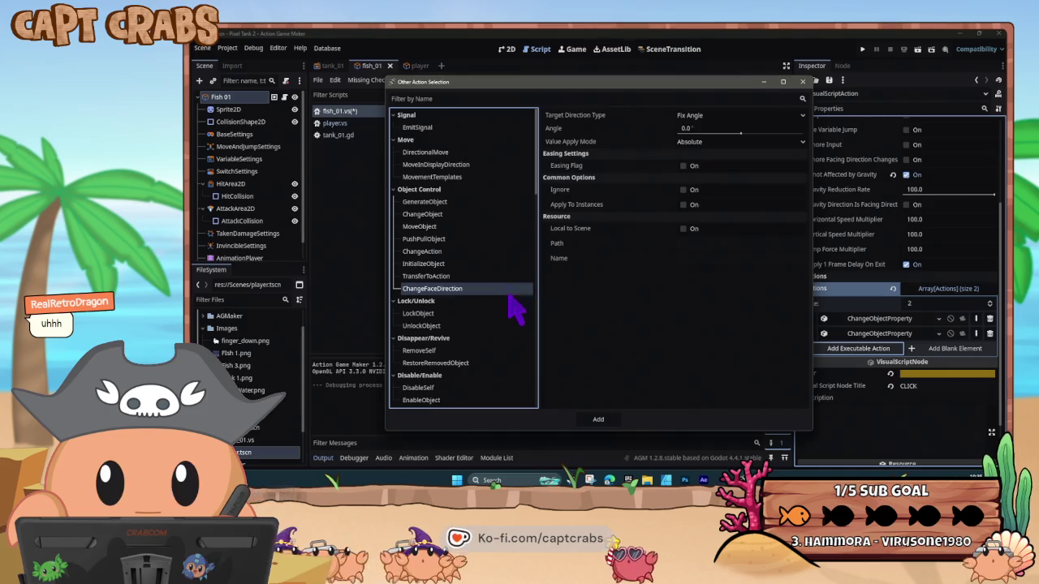
scroll(518, 322, down, 3)
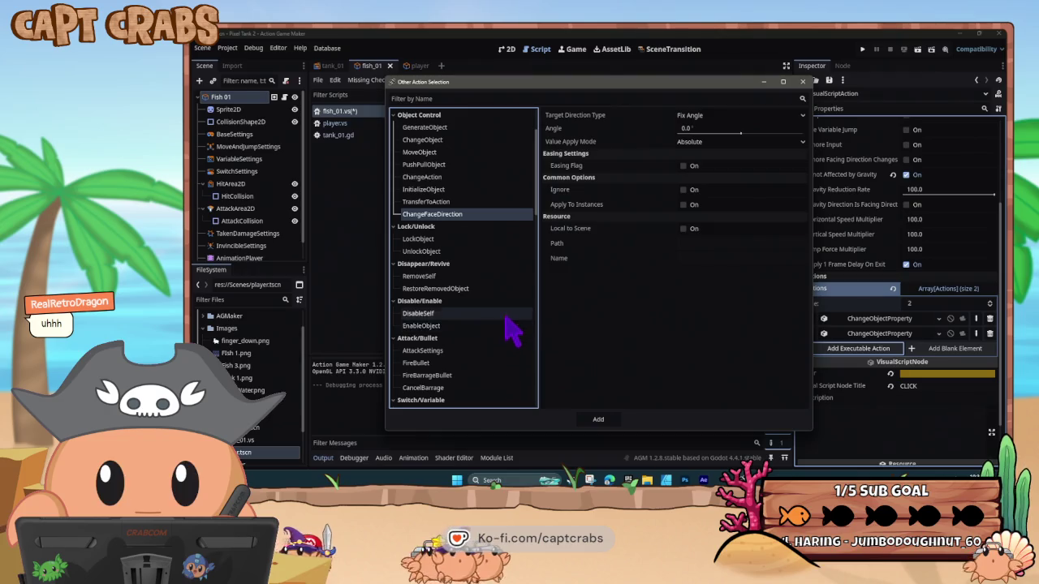
click(505, 315)
scroll(511, 325, down, 3)
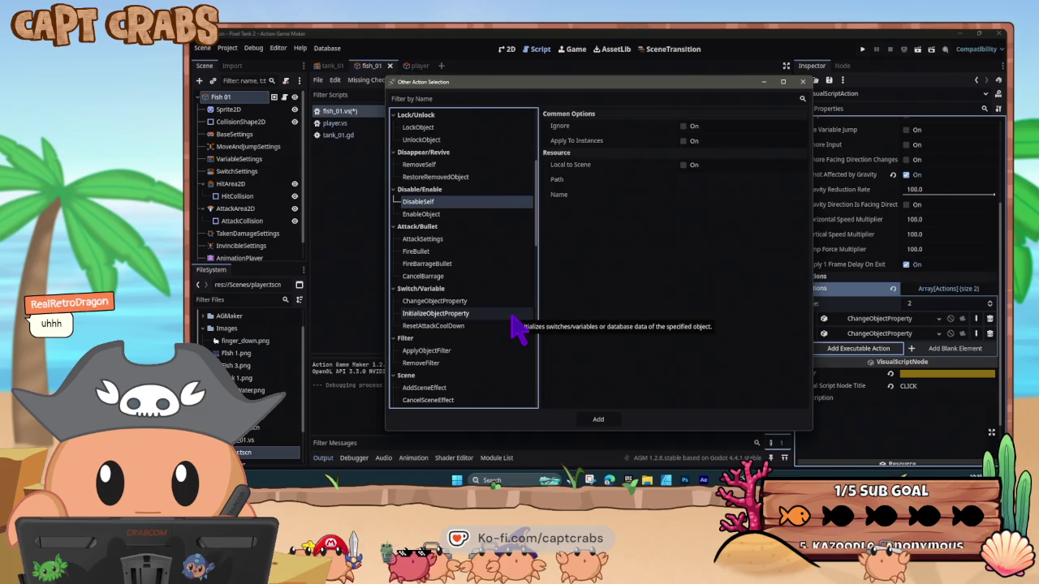
scroll(518, 329, down, 1)
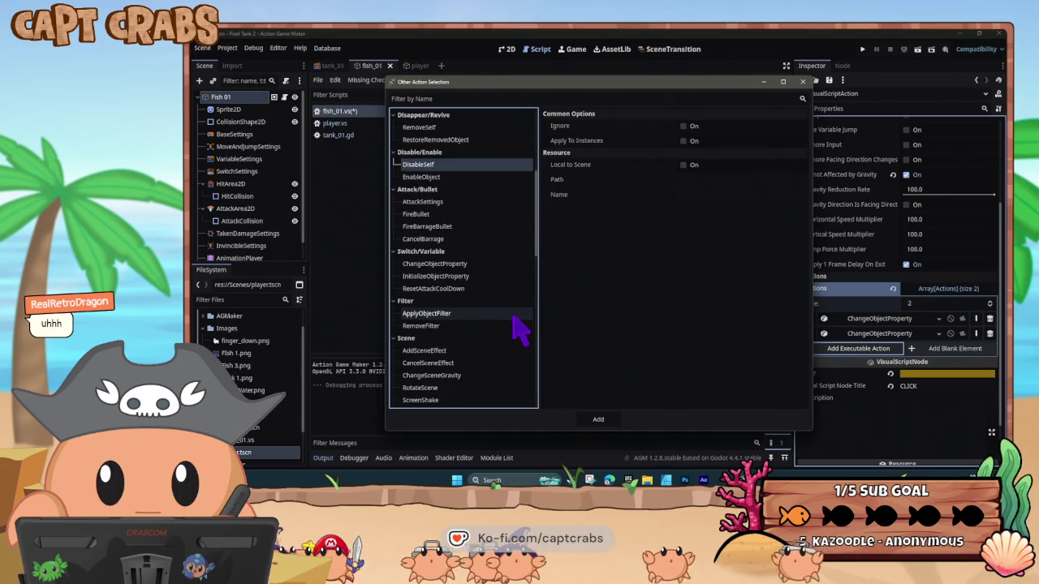
scroll(519, 329, down, 1)
scroll(519, 328, down, 3)
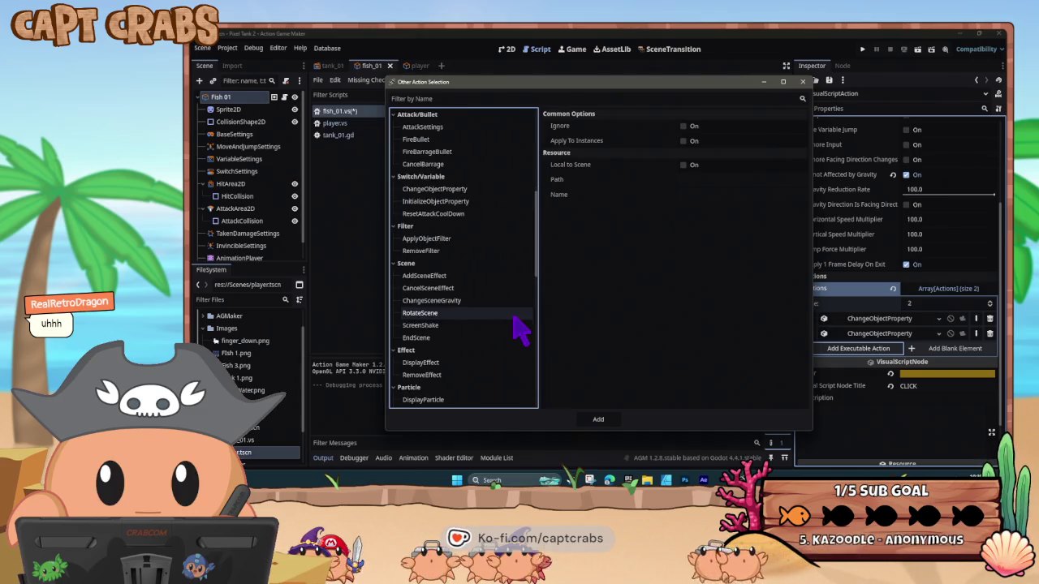
scroll(520, 328, down, 1)
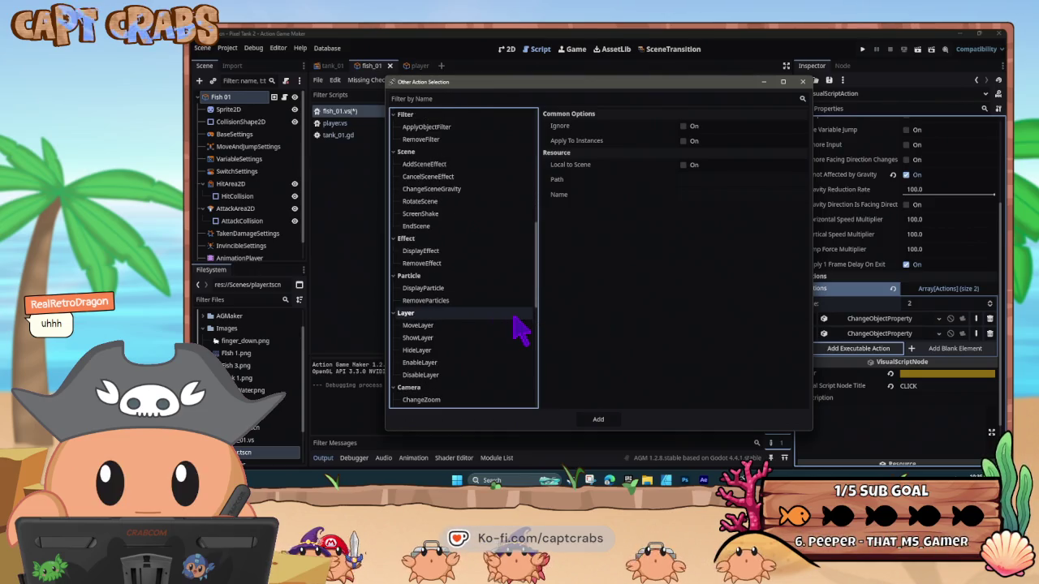
scroll(519, 329, down, 1)
scroll(514, 318, down, 1)
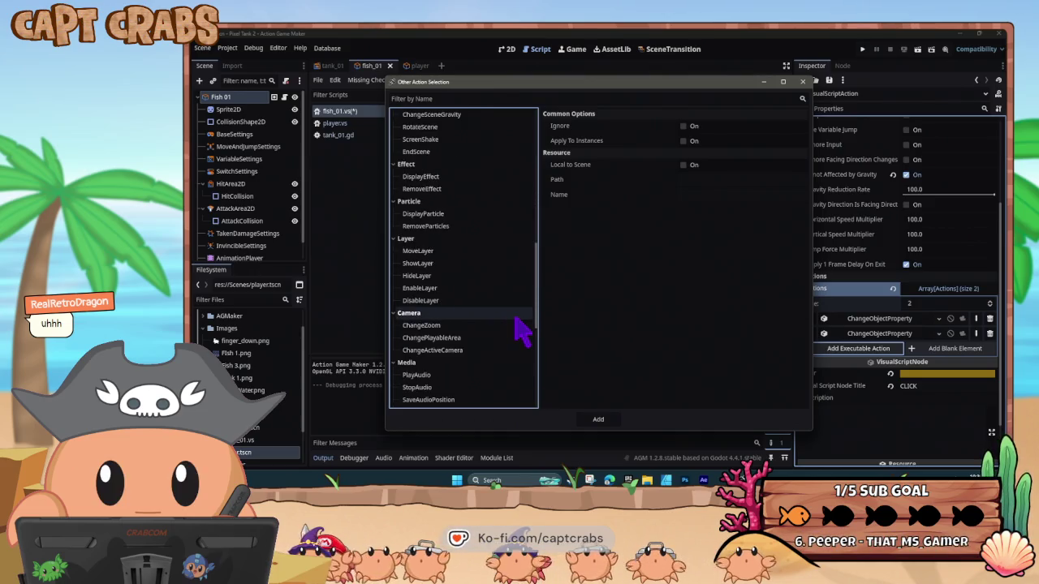
scroll(518, 319, down, 4)
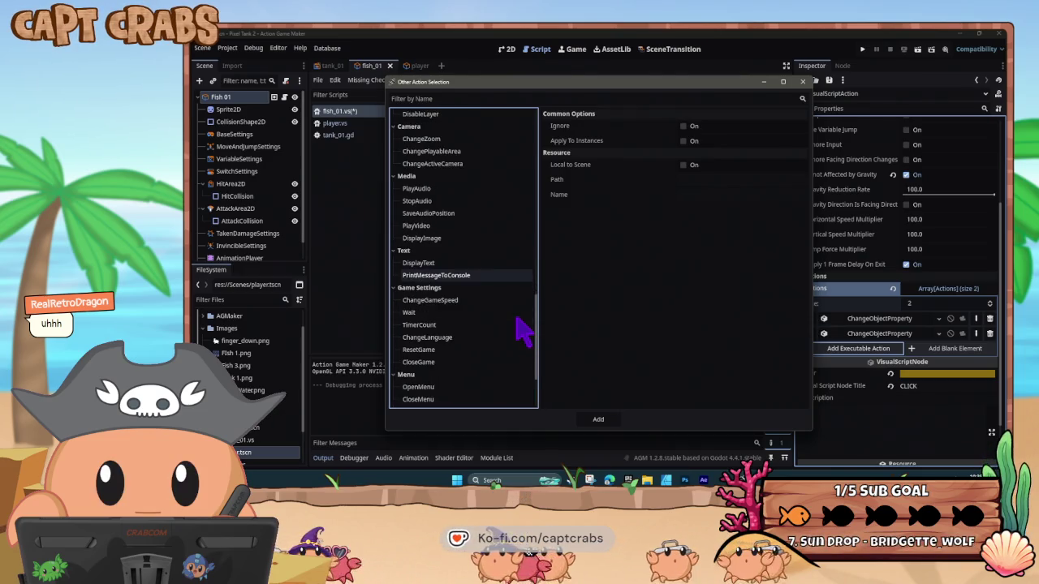
scroll(523, 329, down, 1)
scroll(524, 329, down, 2)
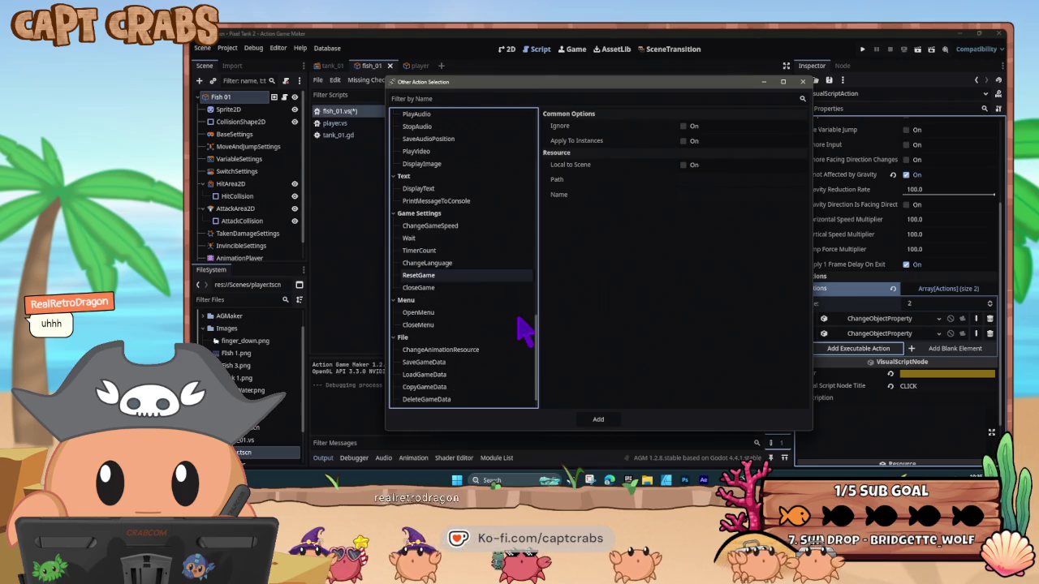
scroll(523, 329, down, 1)
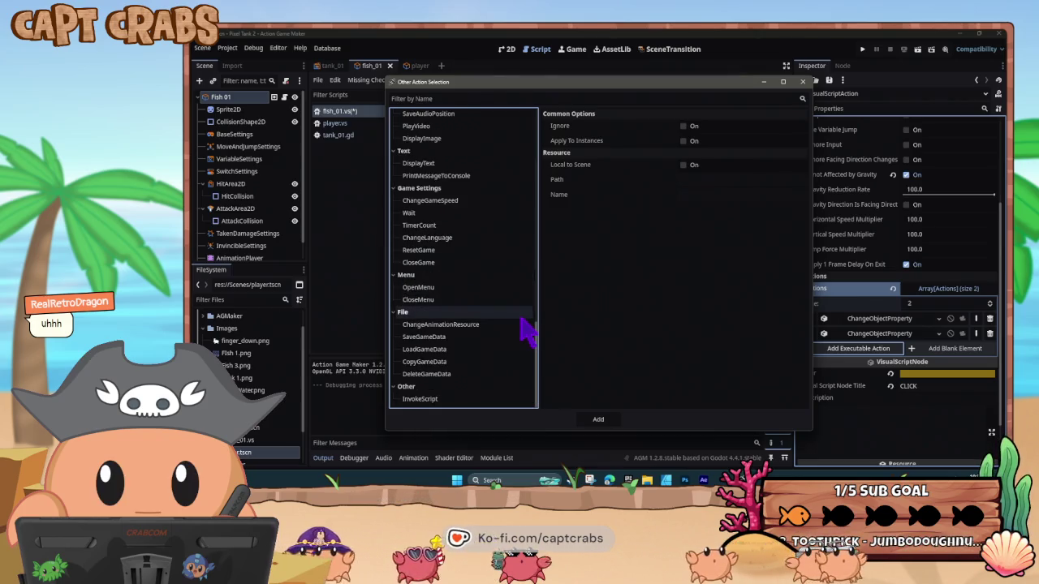
click(802, 82)
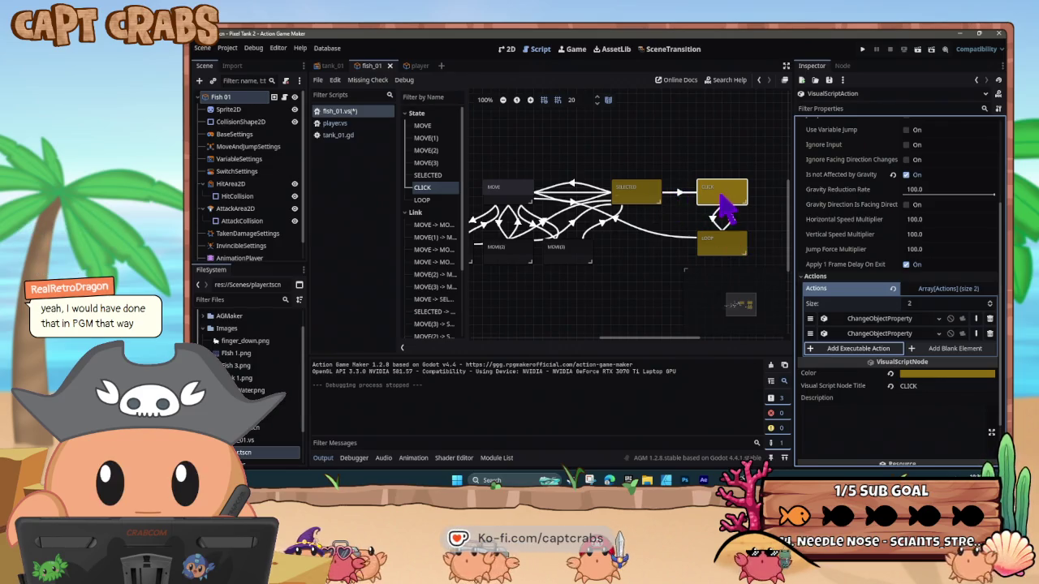
Select the LOOP state and then the link leading into it
click(726, 250)
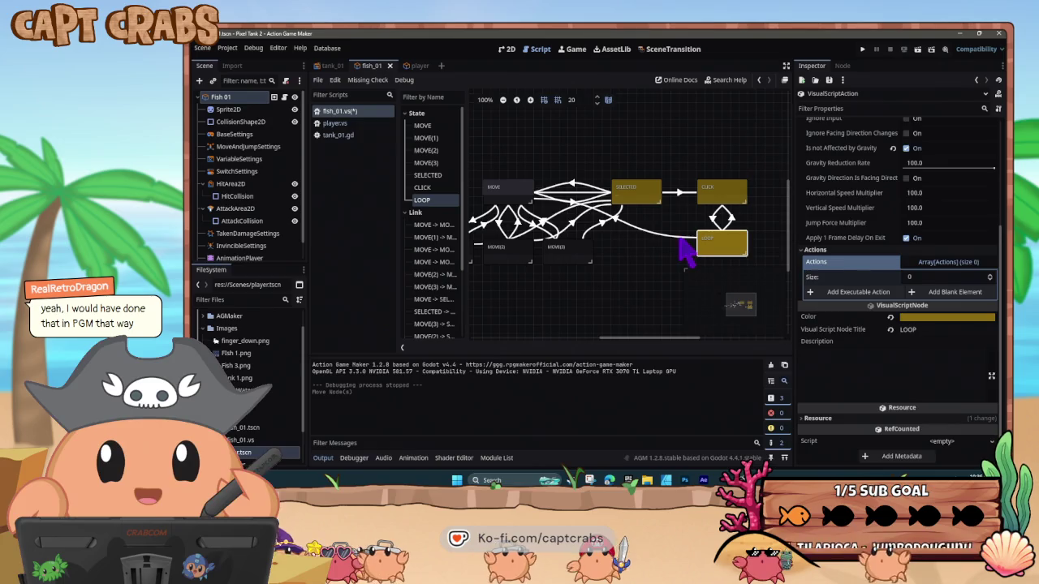
click(682, 240)
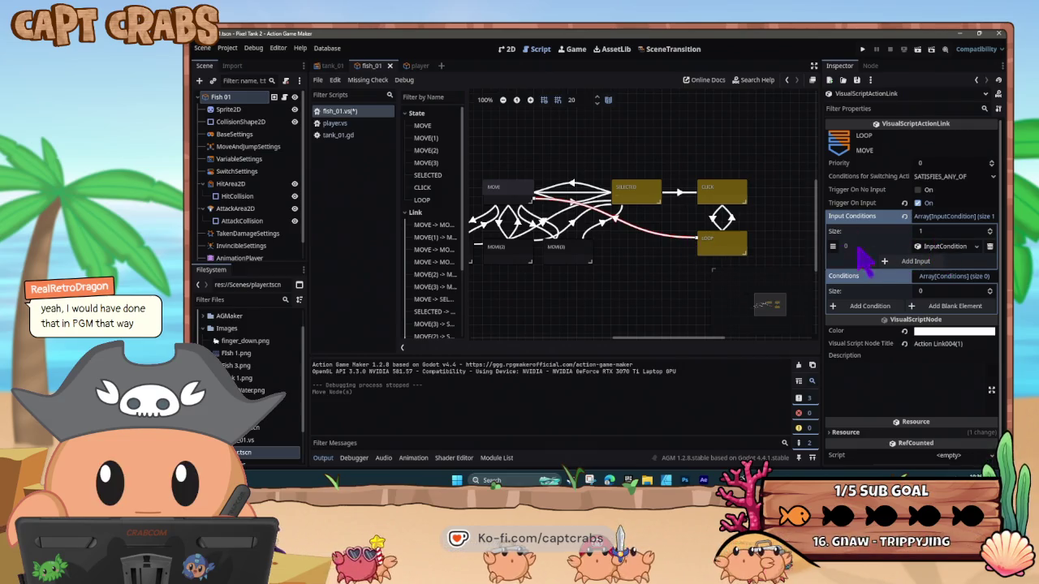
Run a fish-tank test play, then bring up the Windows Start menu
key(F5)
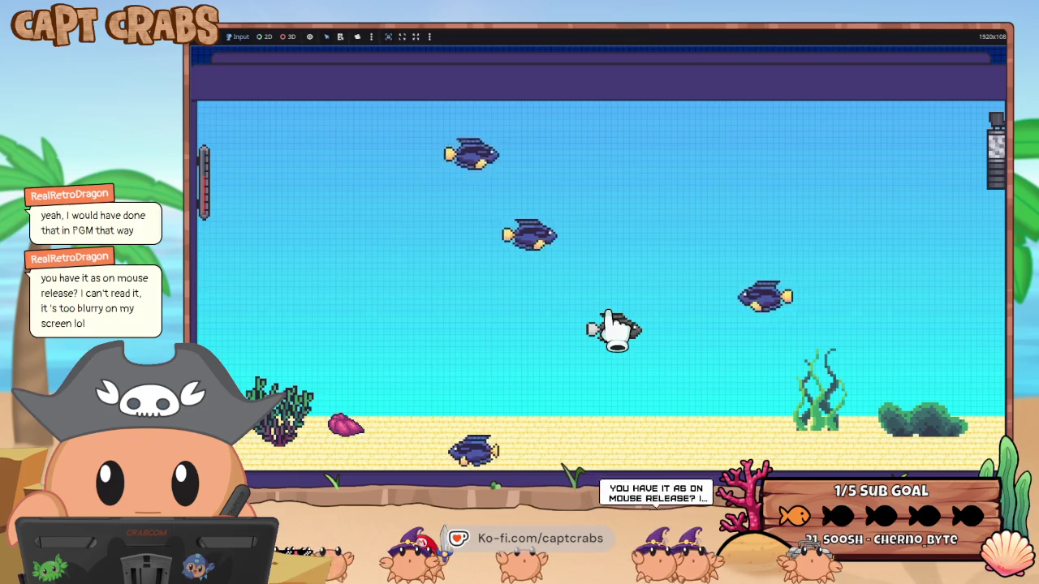
key(super)
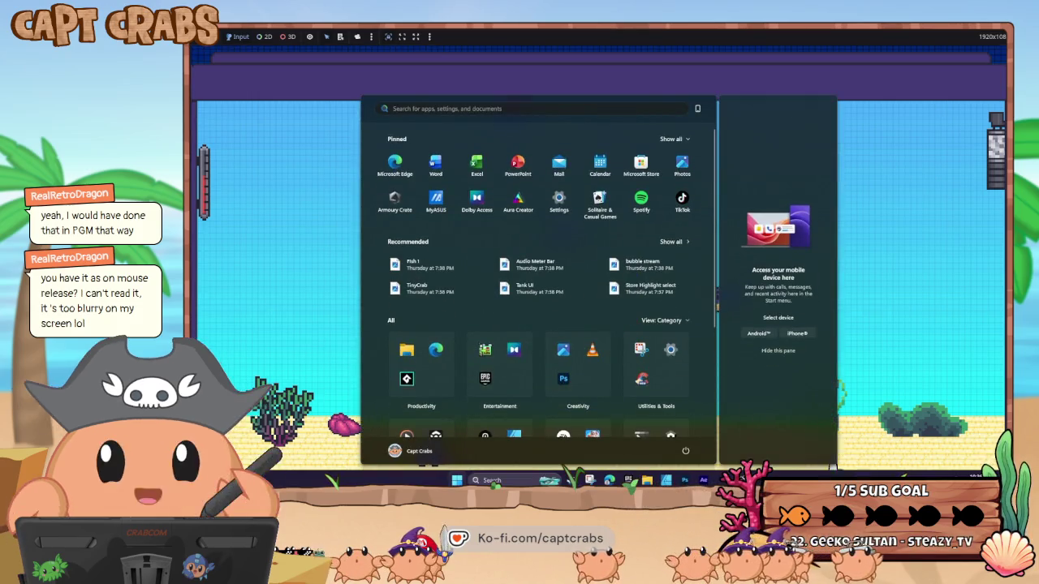
Set two links' input conditions, including the one into CLICK, to fire on Moment Released
click(698, 438)
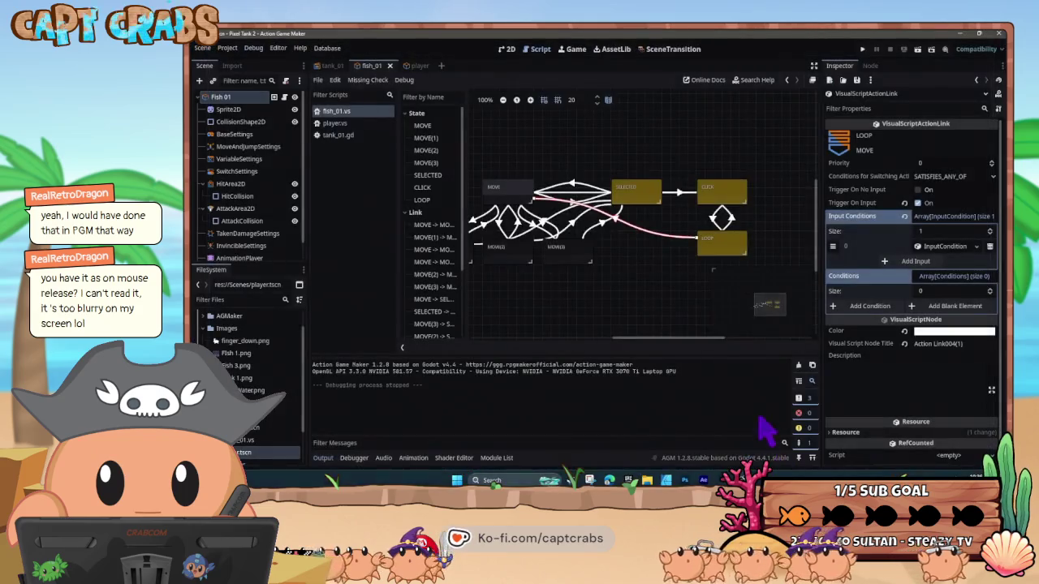
click(944, 246)
click(968, 290)
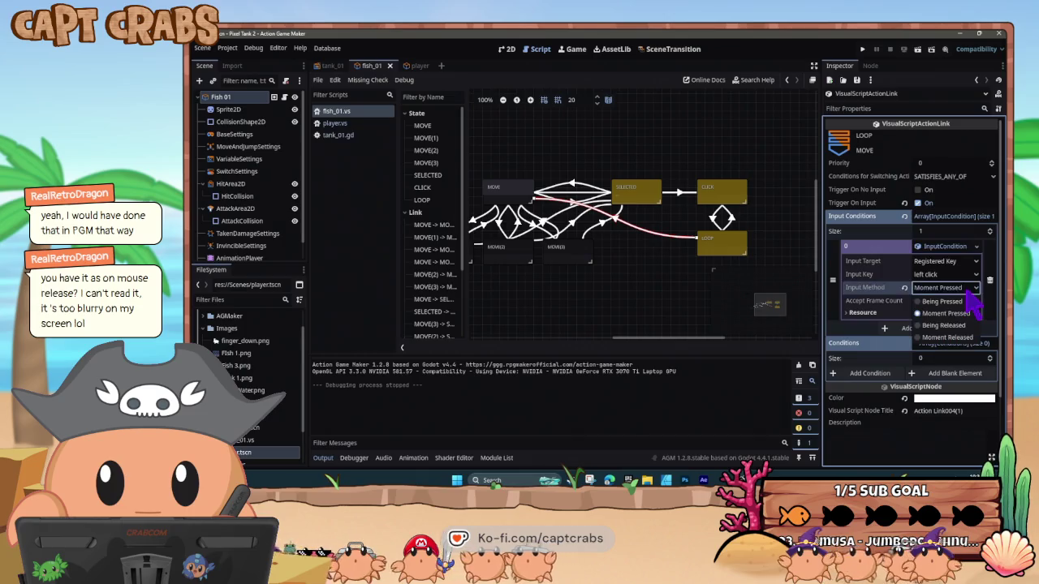
click(968, 337)
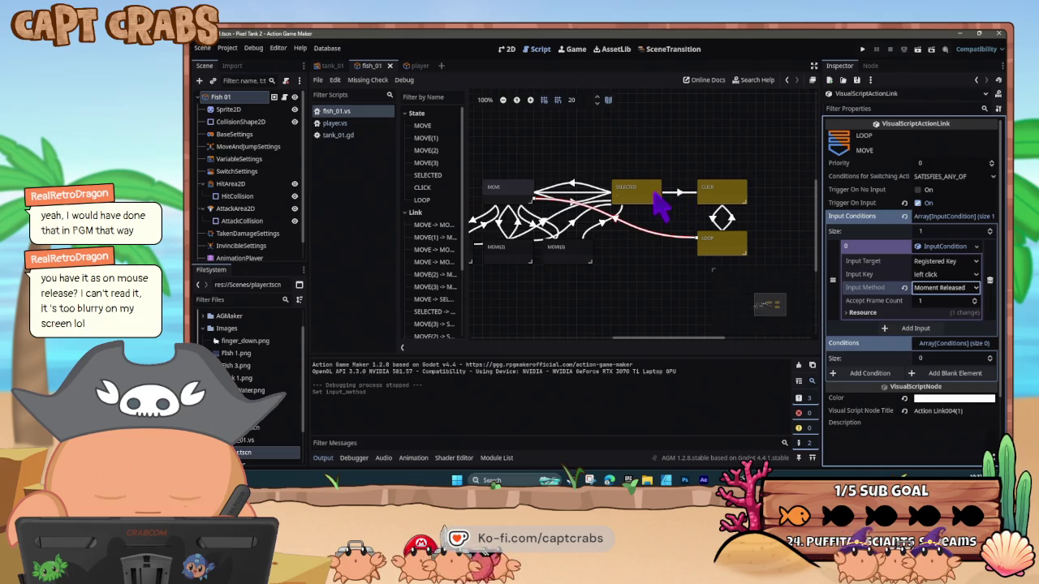
click(571, 195)
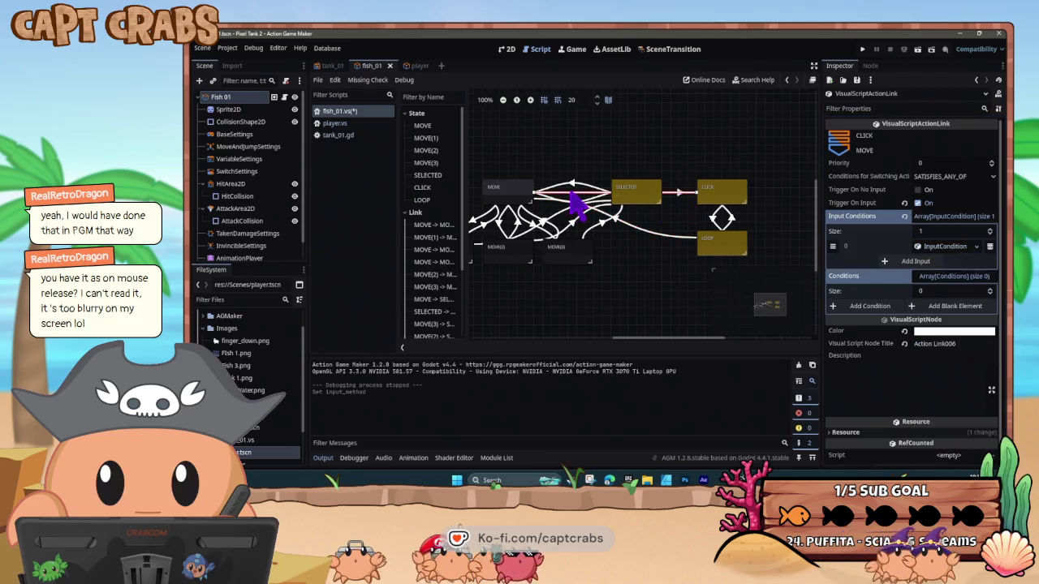
click(941, 246)
click(946, 288)
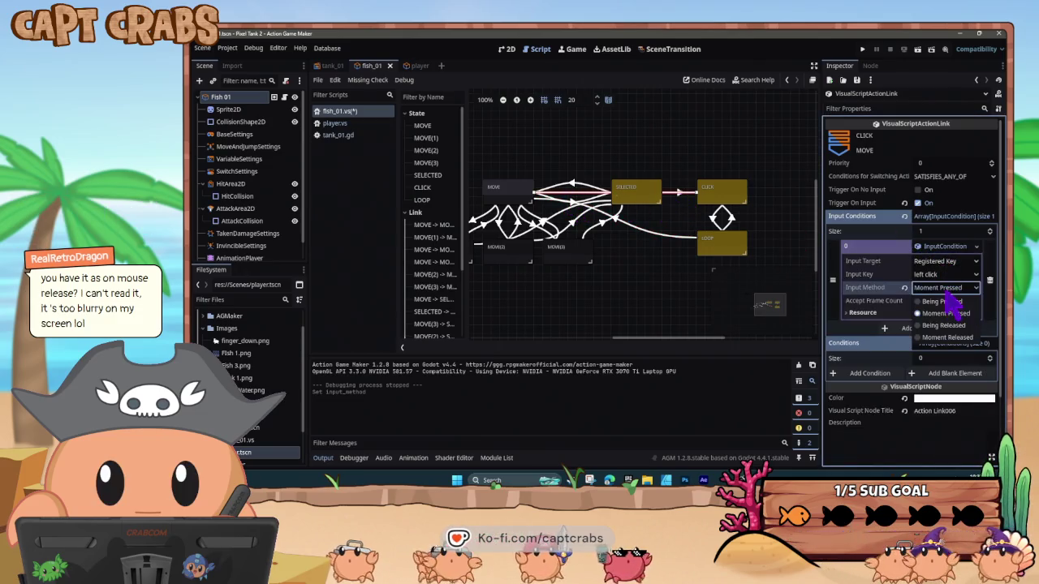
click(950, 337)
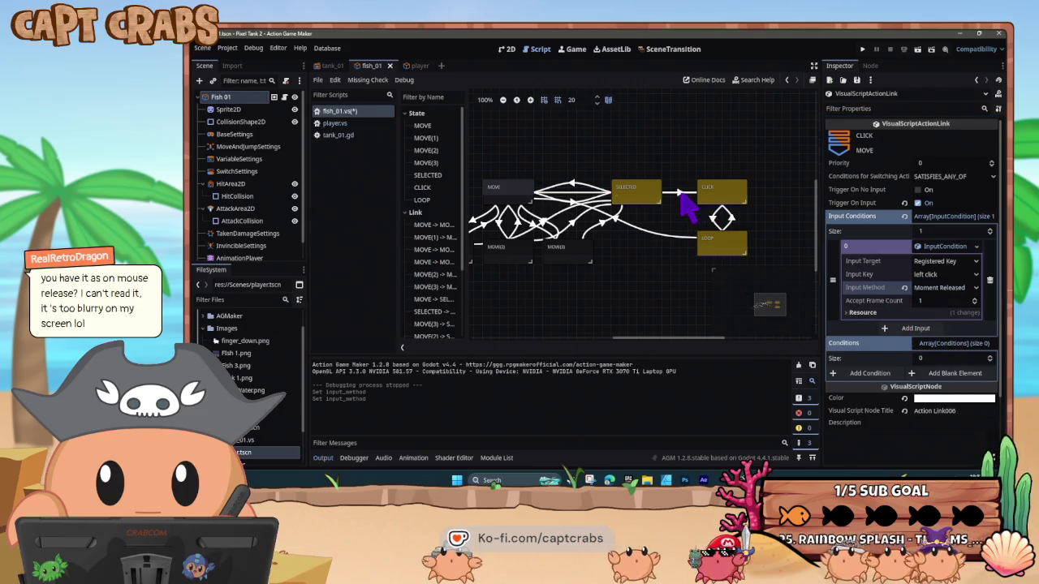
click(947, 289)
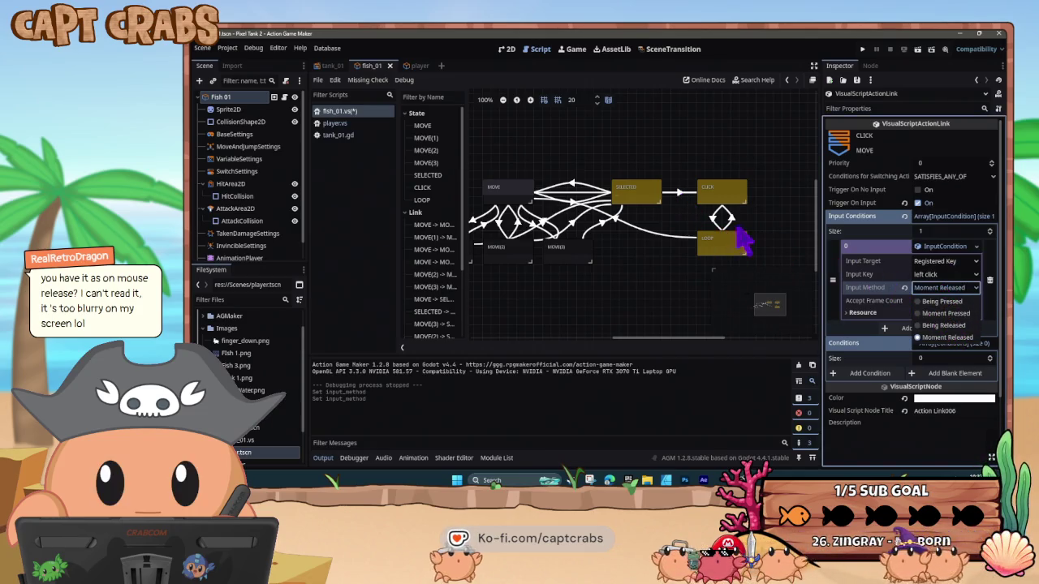
Switch the SELECTED-to-CLICK link's Input Method to Being Pressed and run the game
click(682, 196)
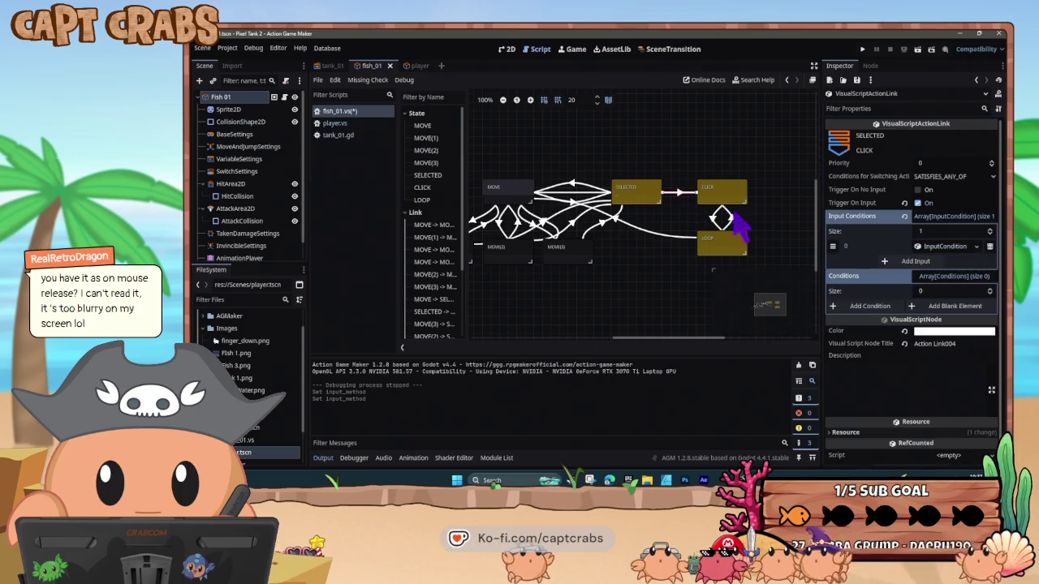
click(937, 247)
click(935, 289)
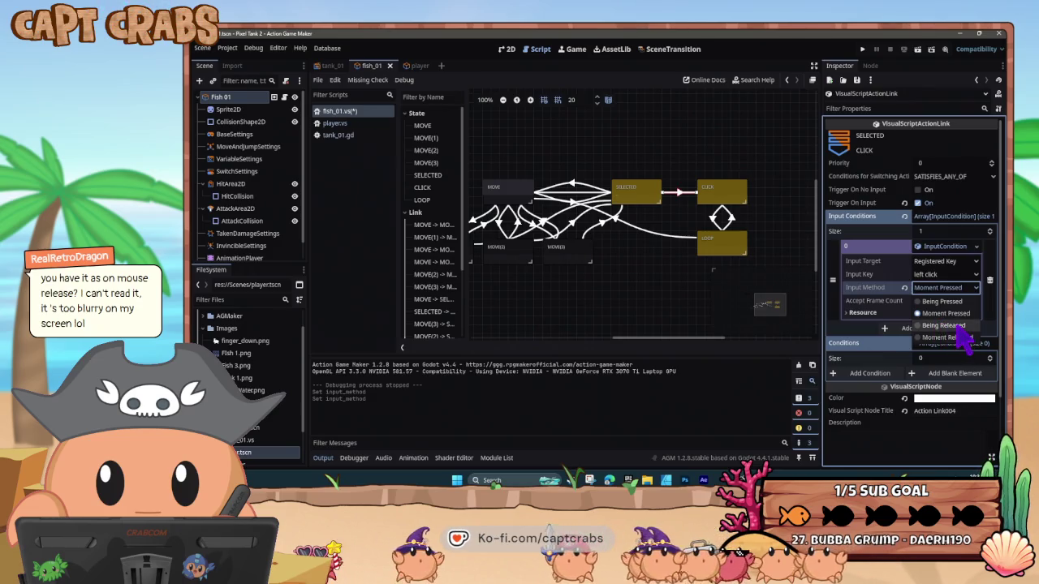
click(941, 301)
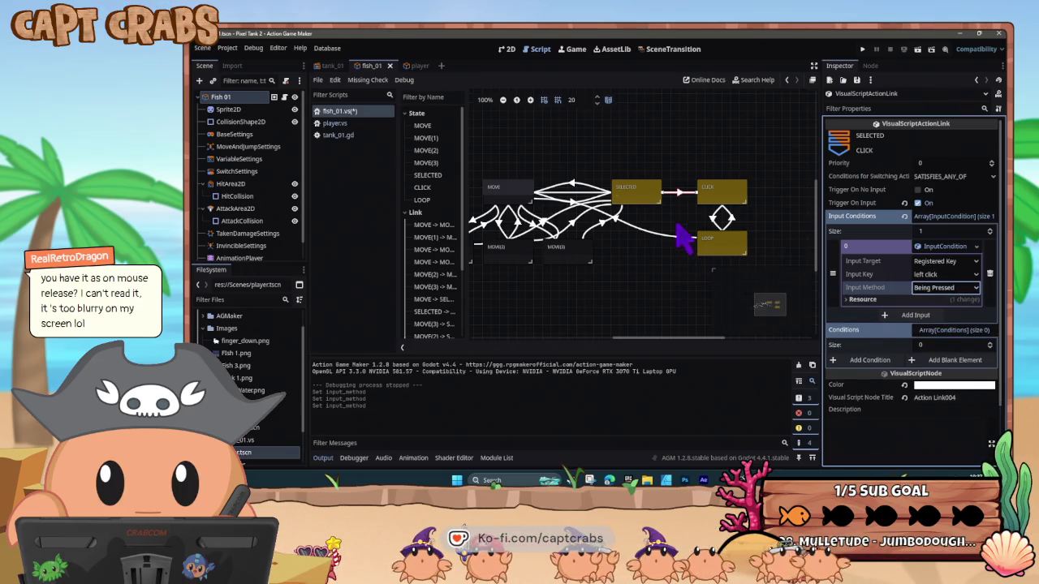
key(F5)
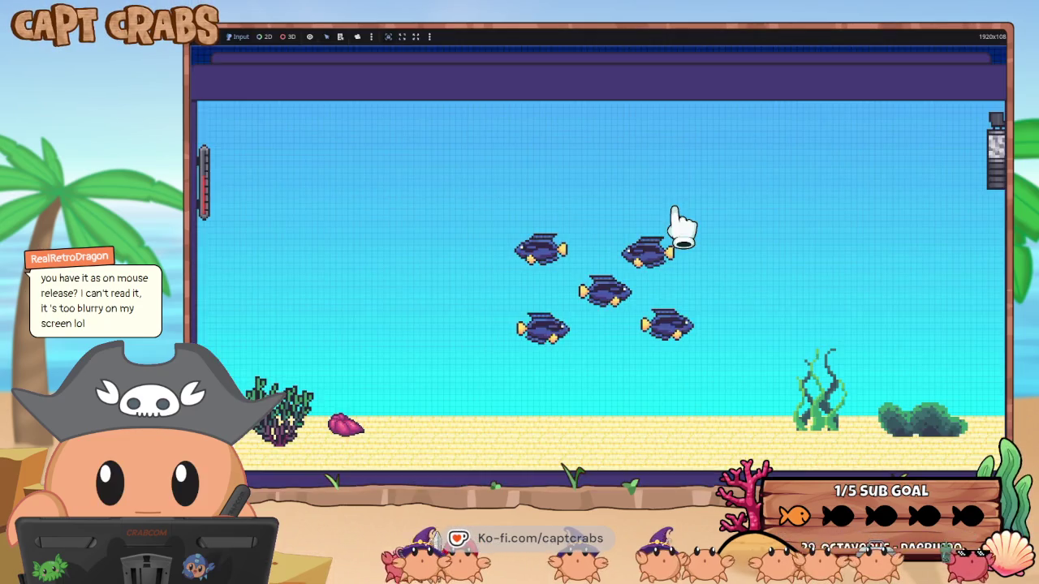
Drag a fish across the tank to confirm it turns grey and follows the mouse
mouse_move(660, 260)
mouse_down()
mouse_move(804, 278)
mouse_move(645, 240)
mouse_move(713, 242)
mouse_move(597, 234)
mouse_move(532, 251)
mouse_move(687, 256)
mouse_move(598, 258)
mouse_move(607, 239)
mouse_move(598, 242)
mouse_move(733, 369)
mouse_move(545, 366)
mouse_move(608, 331)
mouse_up()
key(super)
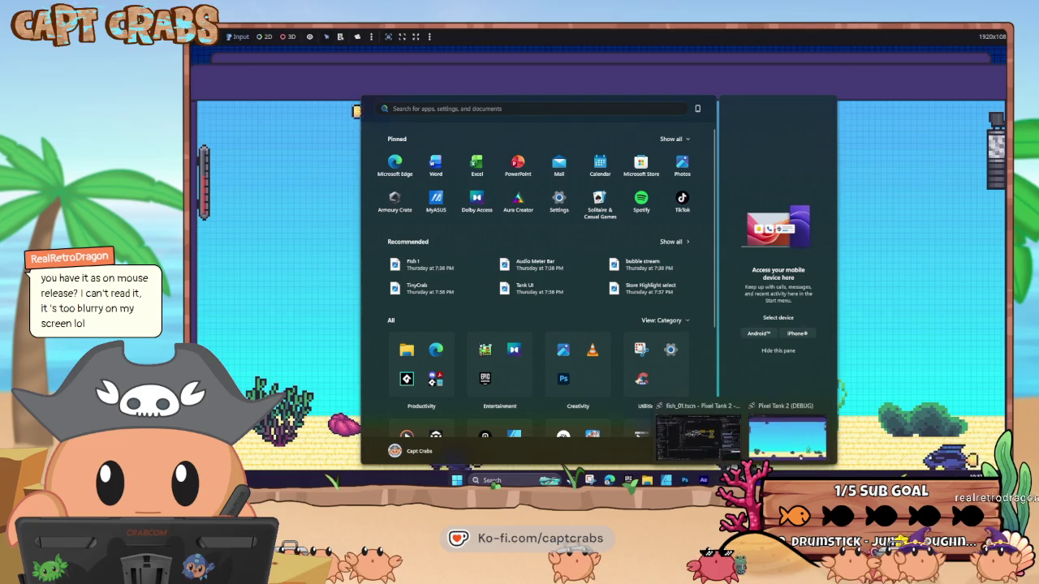
Stop the game, paste a copy of the CLICK state, and reroute a link to join it to CLICK
key(super)
key(F8)
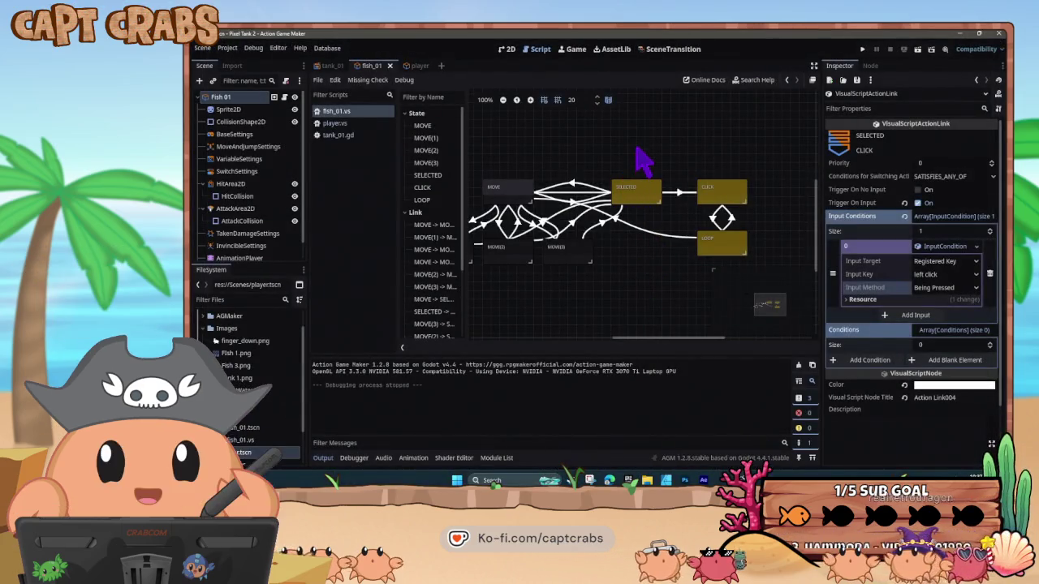
click(718, 198)
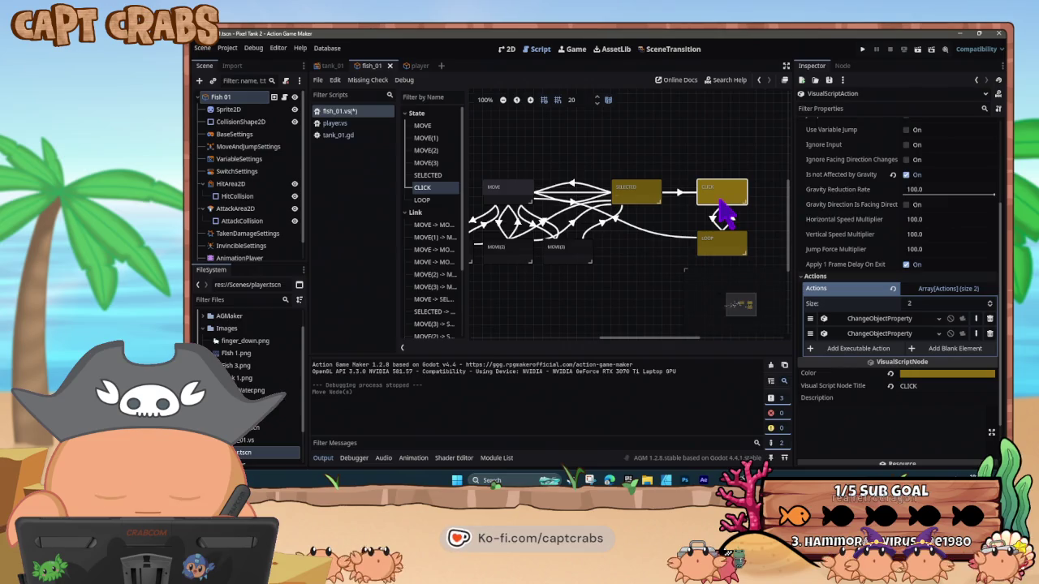
key(ctrl+v)
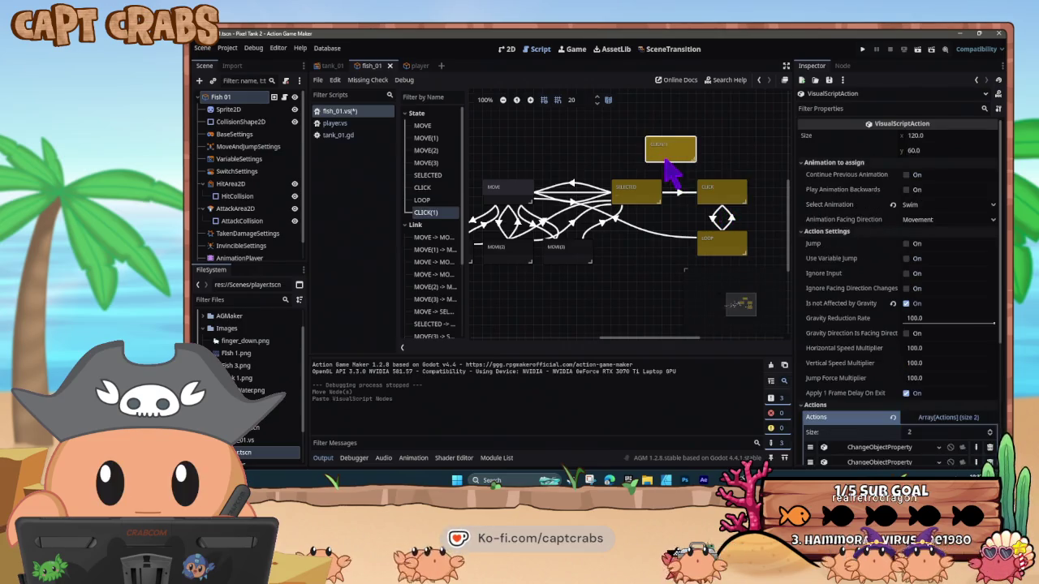
click(588, 196)
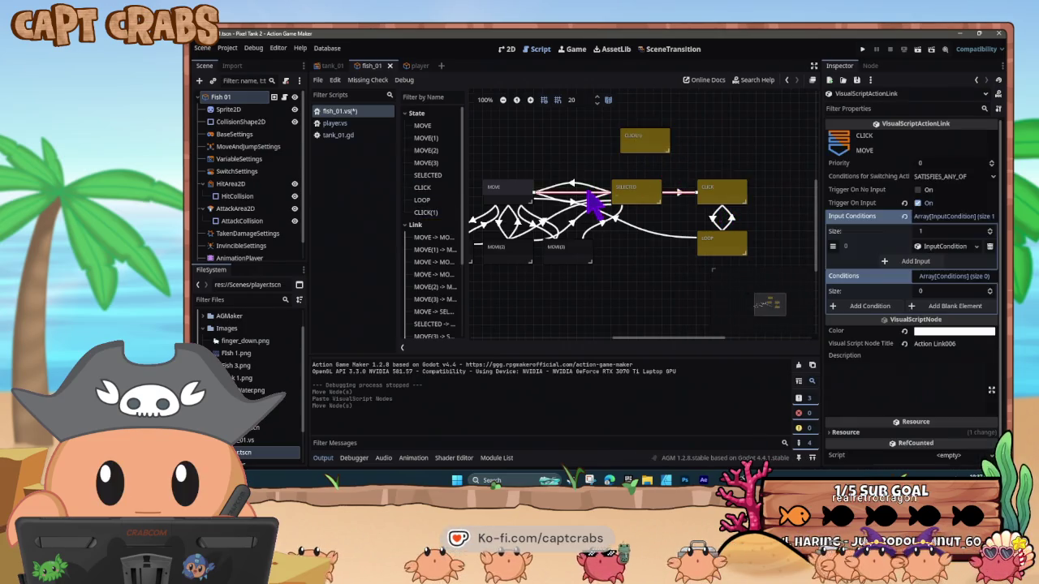
drag(583, 179, 667, 151)
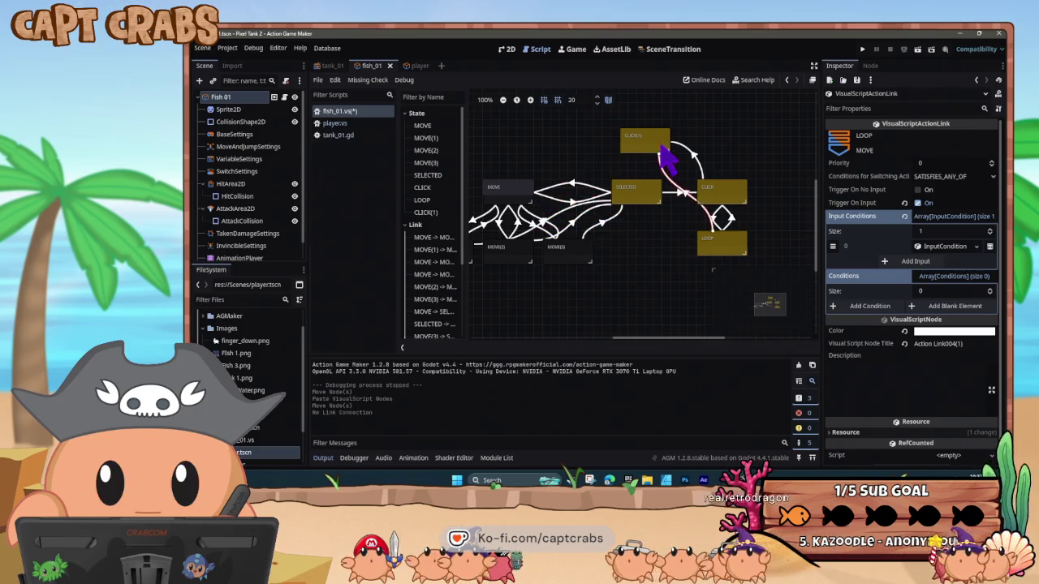
drag(668, 143, 668, 146)
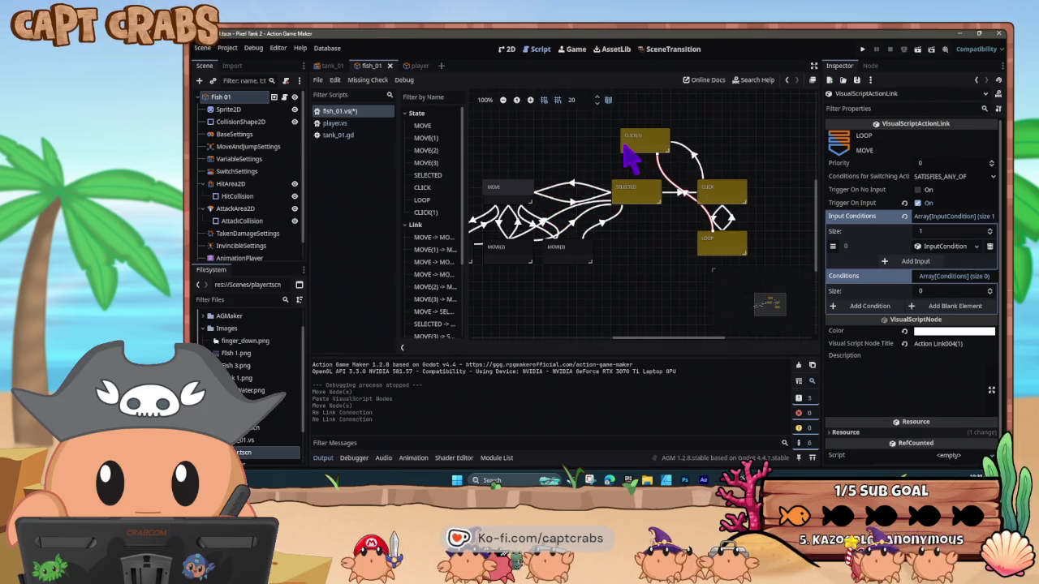
click(637, 139)
Delete the copy's two ChangeObjectProperty actions and retitle it RELEASE
scroll(893, 325, down, 5)
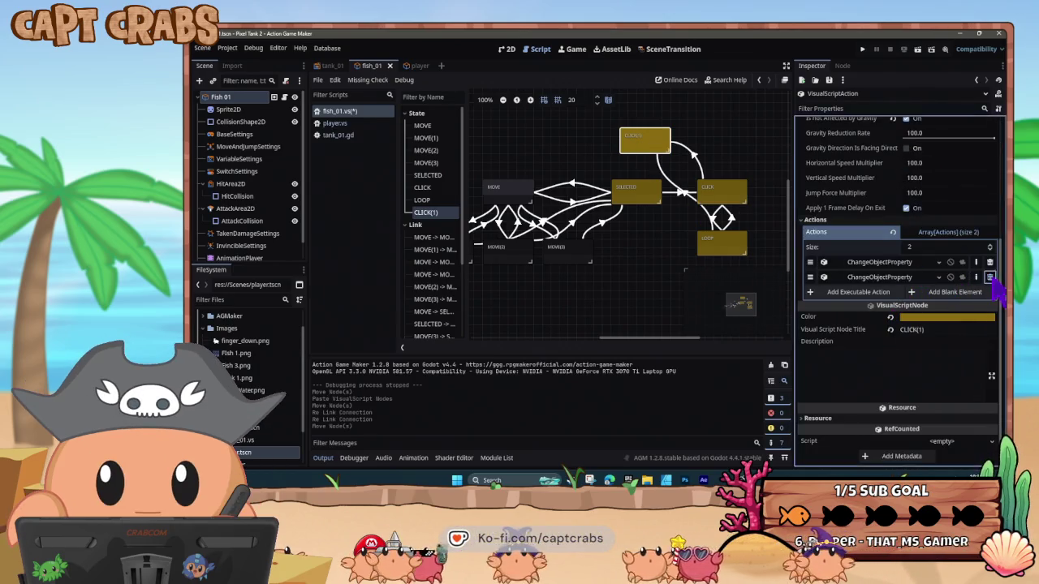
click(990, 277)
click(990, 277)
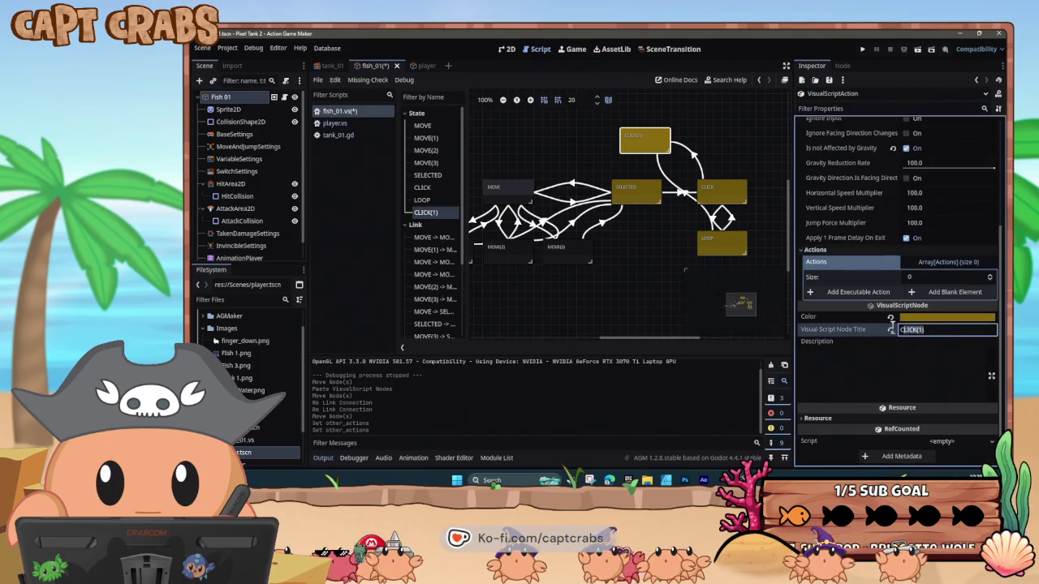
text(RELEASE)
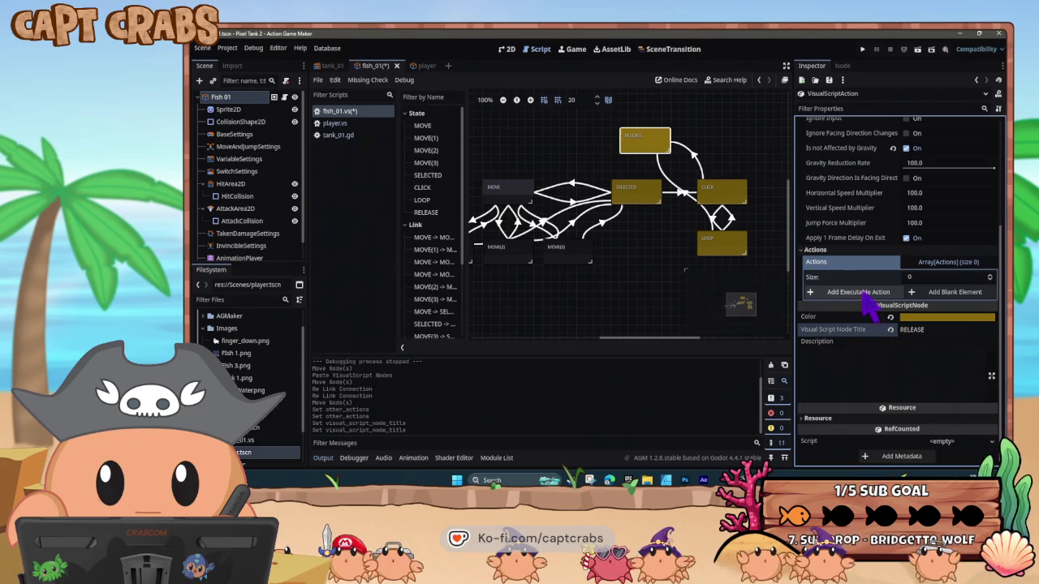
Give RELEASE a DisplayText action showing 'RELEASED!' with an adjusted font size, then save
click(863, 294)
scroll(463, 336, down, 5)
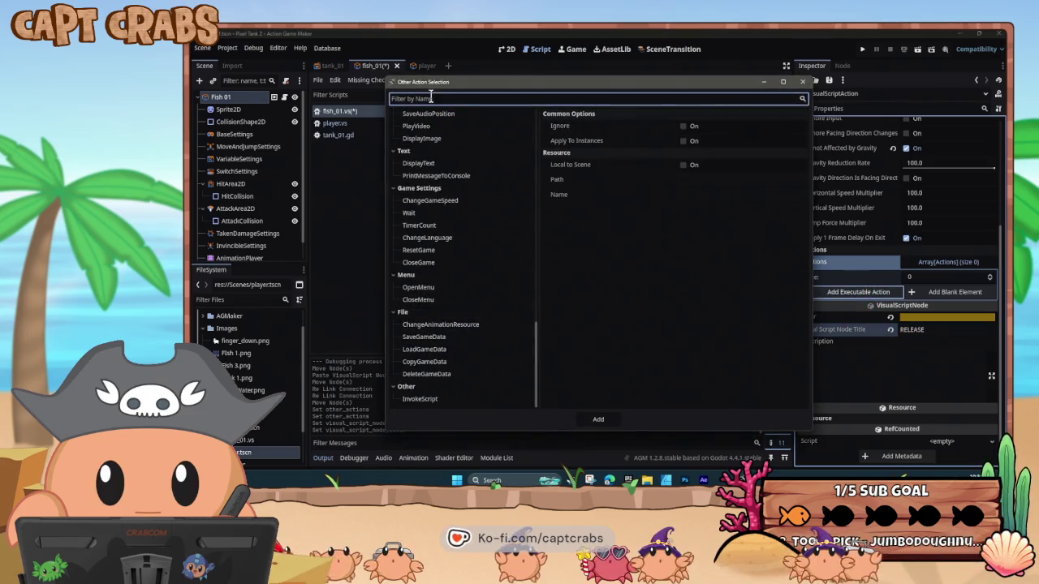
text(the)
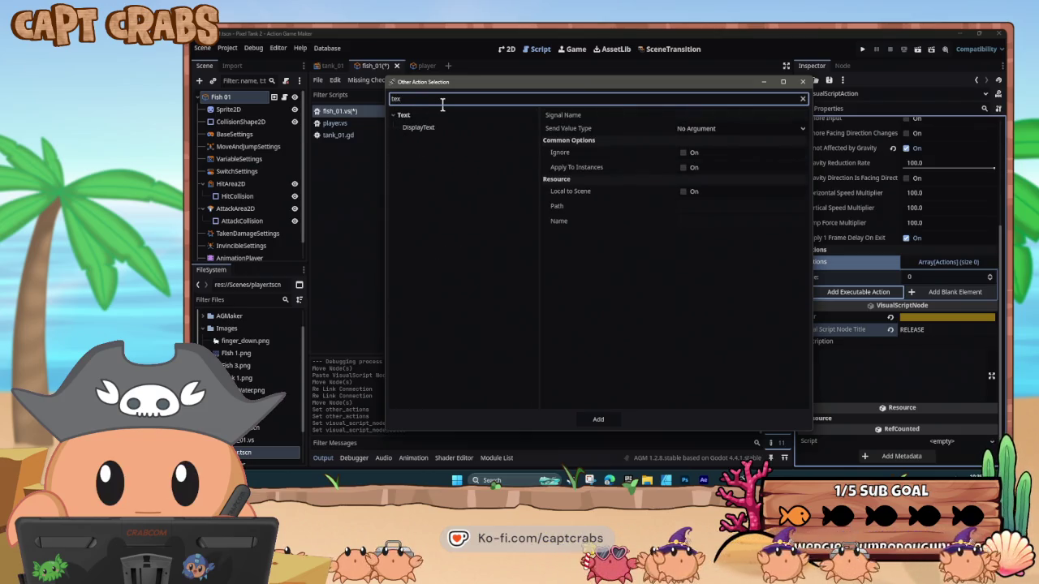
click(427, 127)
click(615, 182)
text(RELEASED)
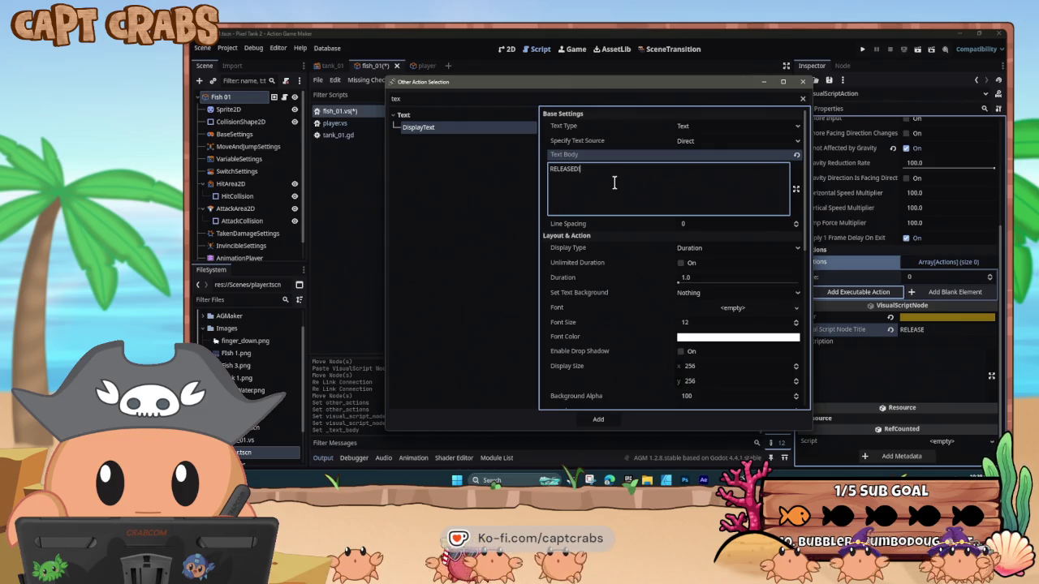
click(703, 323)
text(40)
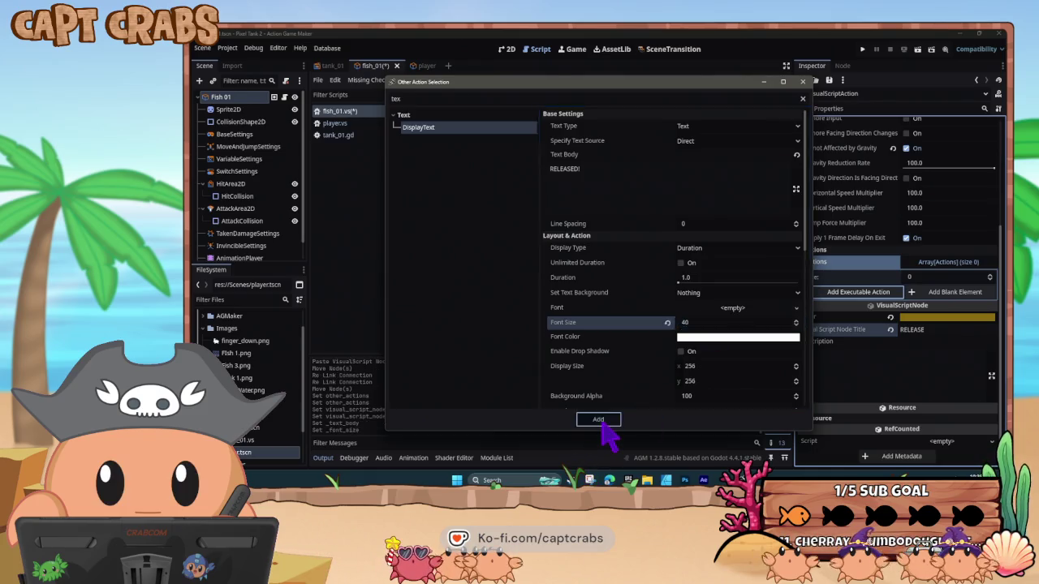
click(599, 419)
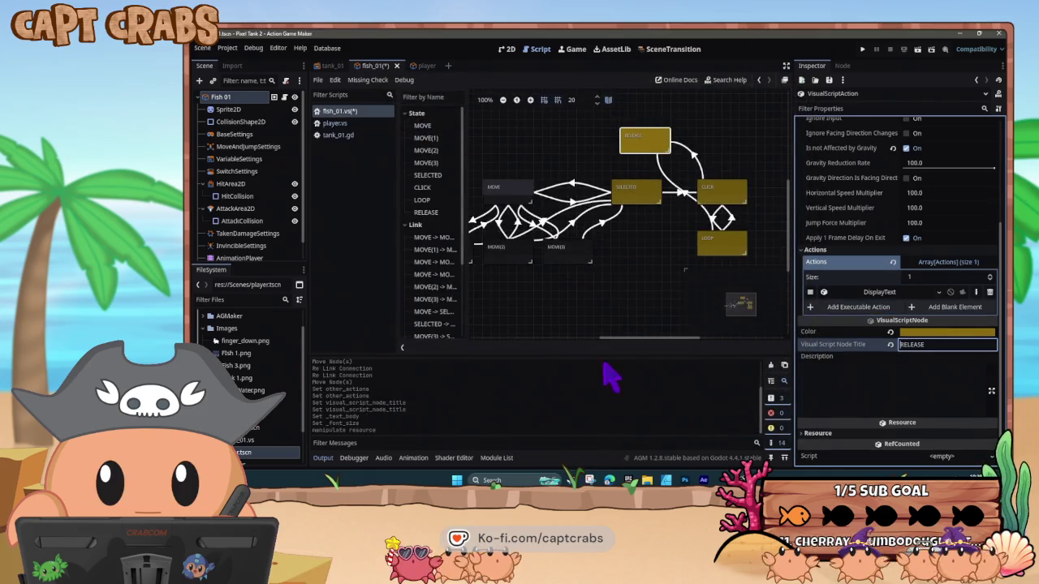
click(673, 253)
key(ctrl+s)
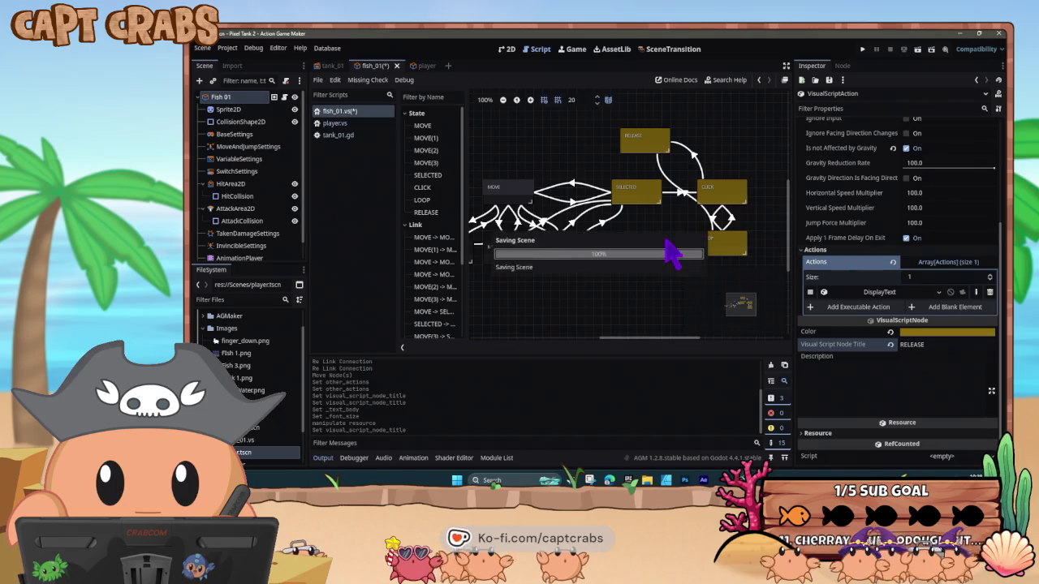
Confirm CLICK-to-RELEASE fires on Moment Released, compare the SELECTED-to-CLICK link, then save and run
click(696, 166)
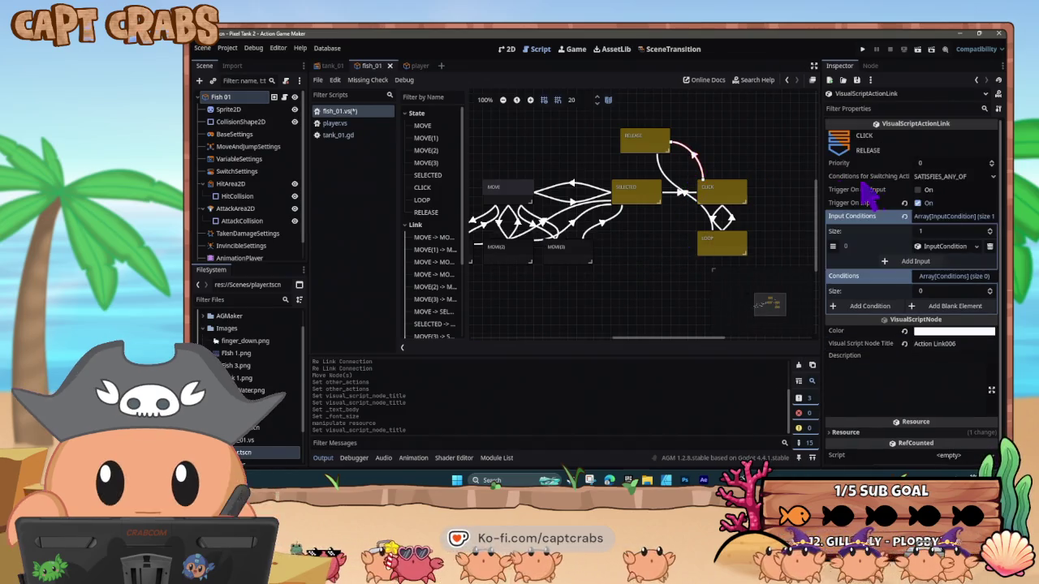
click(945, 246)
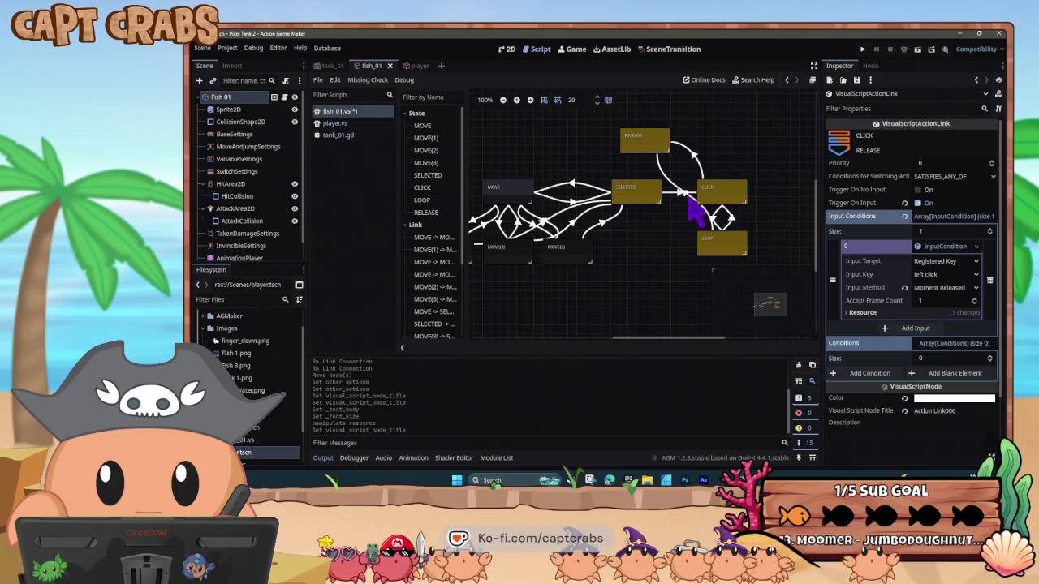
click(689, 200)
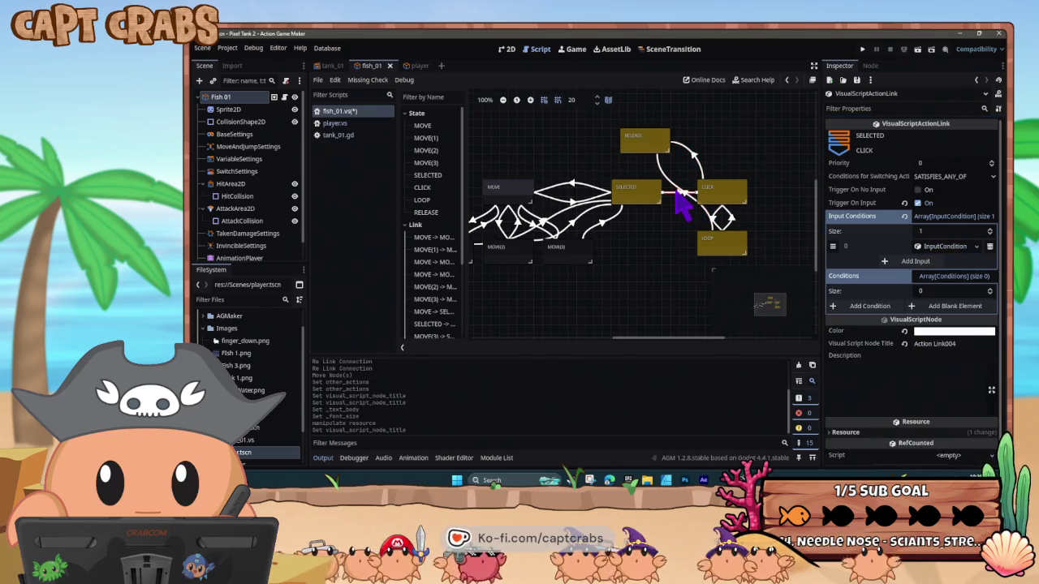
click(926, 246)
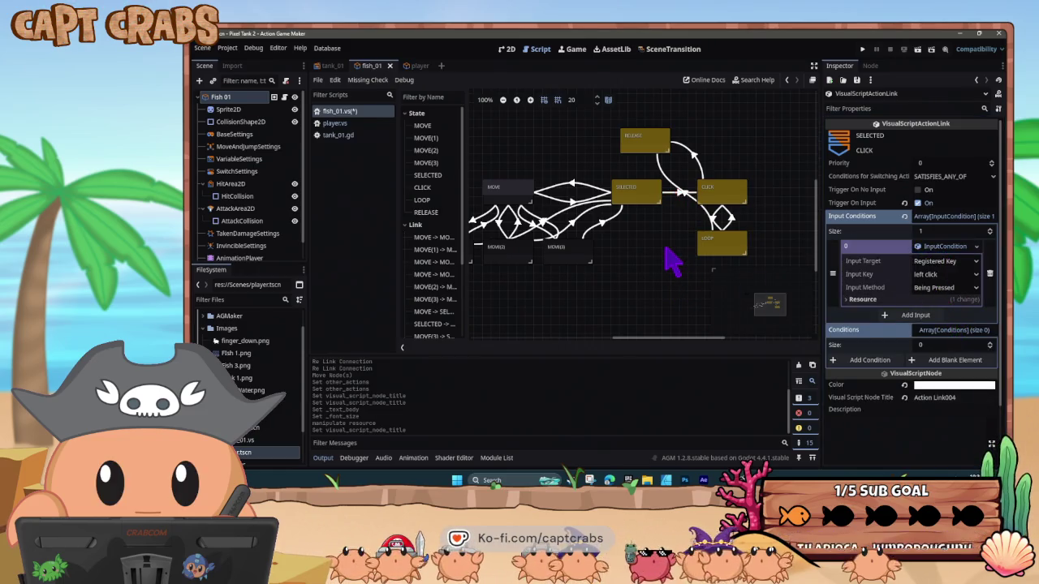
key(ctrl+s)
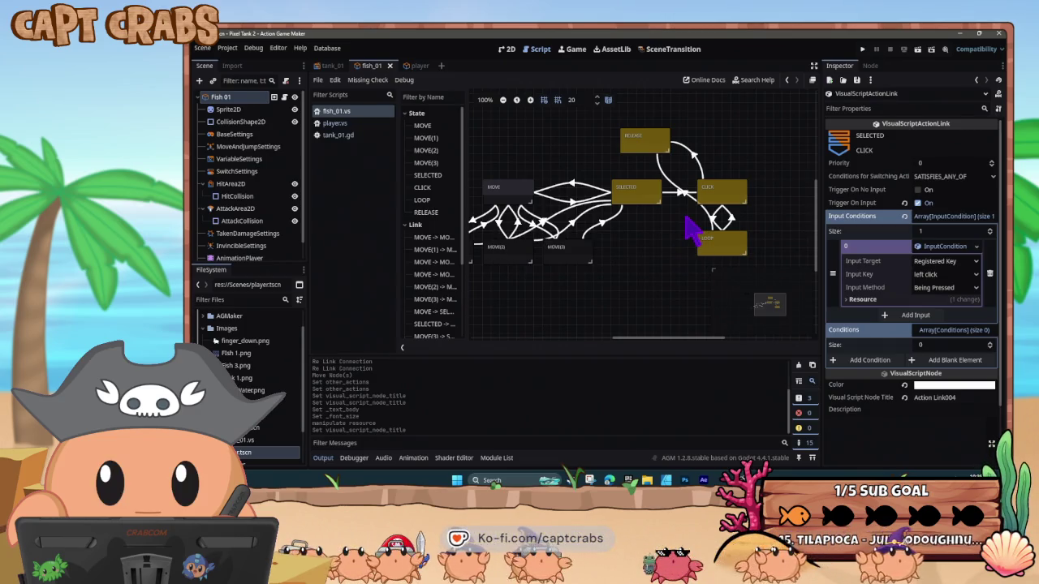
key(F5)
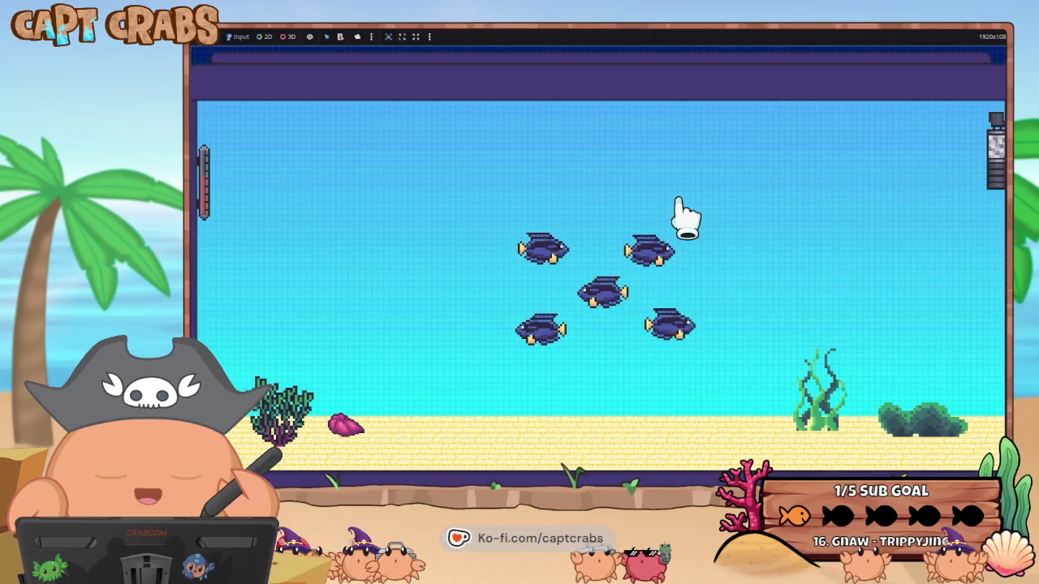
Drag fish right, then left and upward, releasing them to test grabbing and letting go
mouse_move(656, 246)
mouse_down()
mouse_move(658, 255)
mouse_move(777, 263)
mouse_move(791, 248)
mouse_move(758, 184)
mouse_move(771, 199)
mouse_move(756, 232)
mouse_move(682, 234)
mouse_move(684, 252)
mouse_move(658, 259)
mouse_move(742, 332)
mouse_move(720, 405)
mouse_up()
mouse_move(528, 325)
mouse_down()
mouse_move(493, 310)
mouse_move(434, 325)
mouse_move(425, 297)
mouse_move(580, 315)
mouse_move(666, 290)
mouse_move(615, 353)
mouse_move(578, 230)
mouse_move(534, 190)
mouse_move(584, 239)
mouse_move(545, 162)
mouse_move(483, 132)
mouse_move(506, 116)
mouse_move(556, 157)
mouse_move(585, 301)
mouse_move(557, 455)
mouse_move(495, 422)
mouse_move(592, 366)
mouse_move(498, 243)
mouse_move(495, 290)
mouse_move(561, 330)
mouse_move(667, 329)
mouse_move(721, 302)
mouse_up()
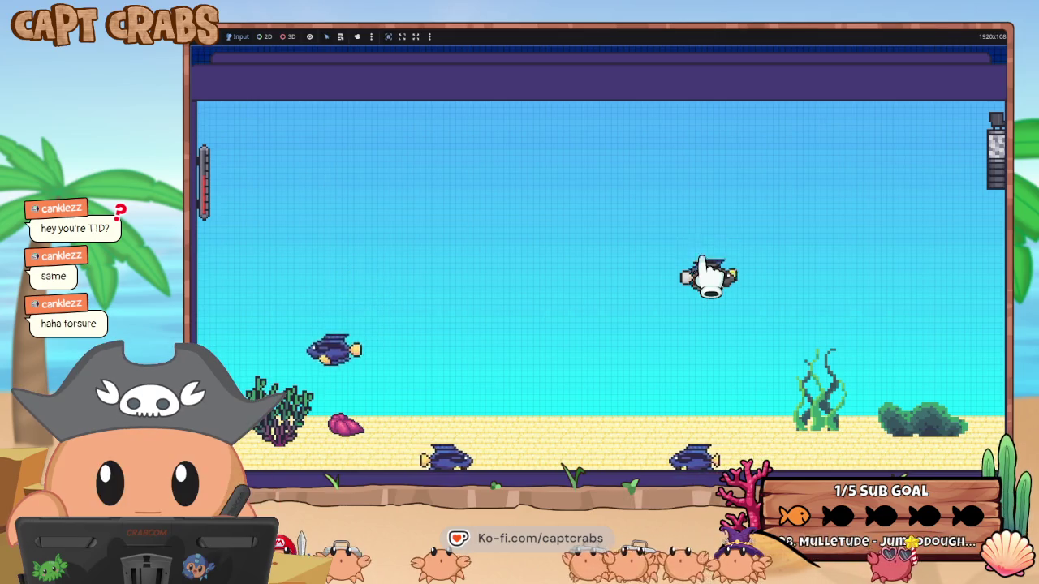
key(super)
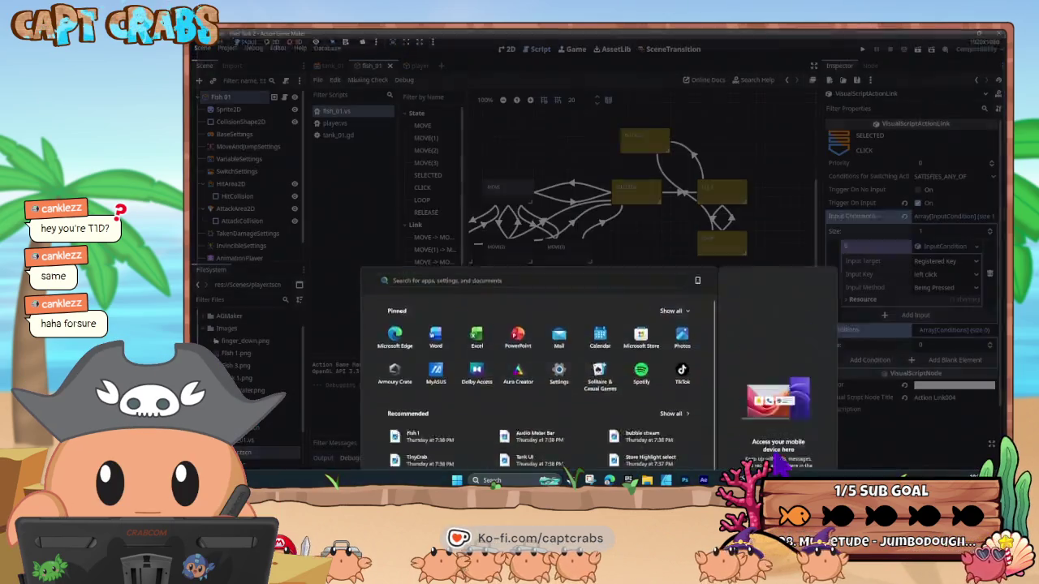
Close the test play and select the RELEASE state in the fish_01 graph
click(685, 255)
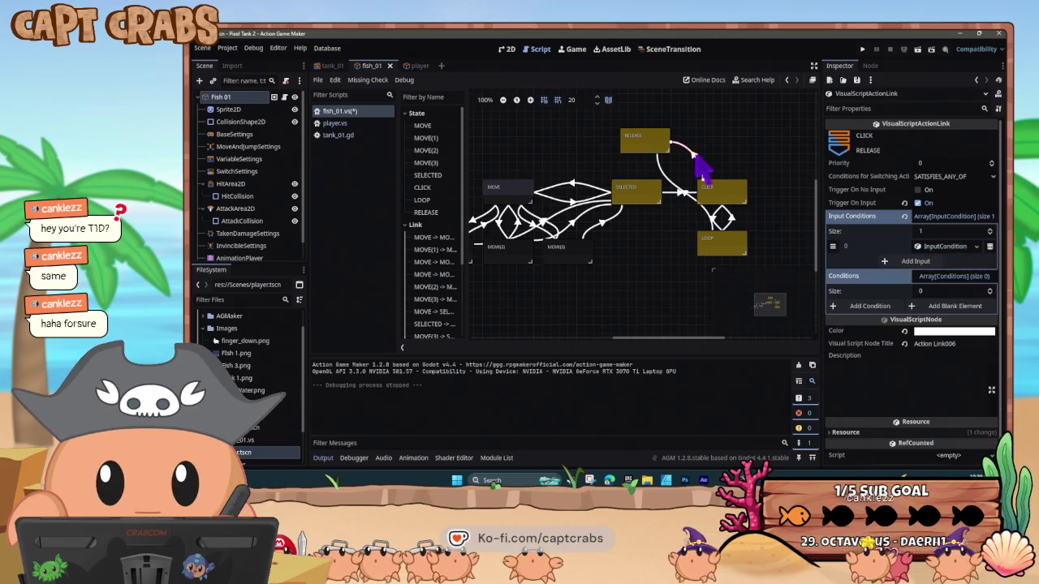
click(657, 146)
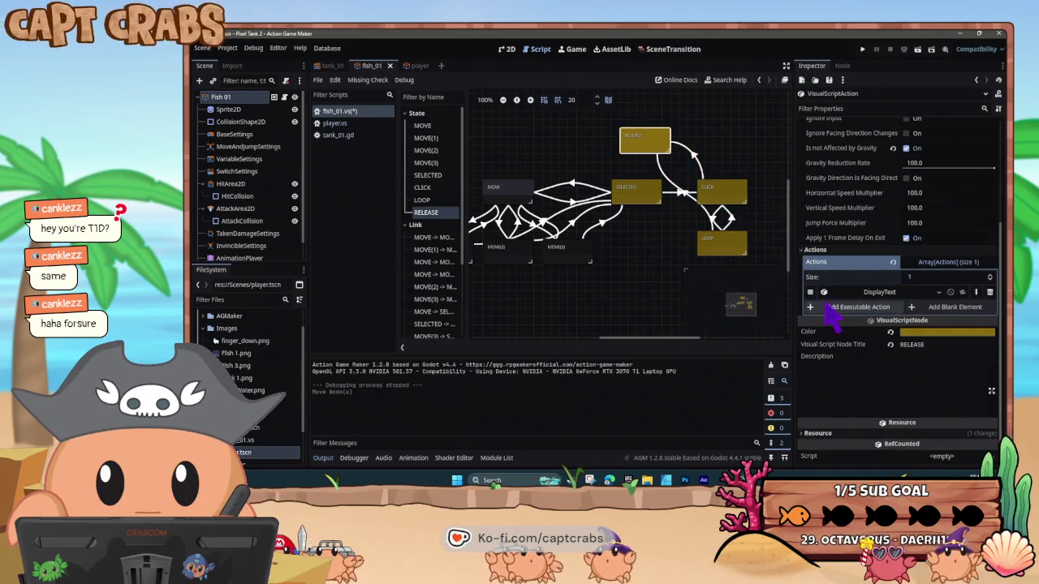
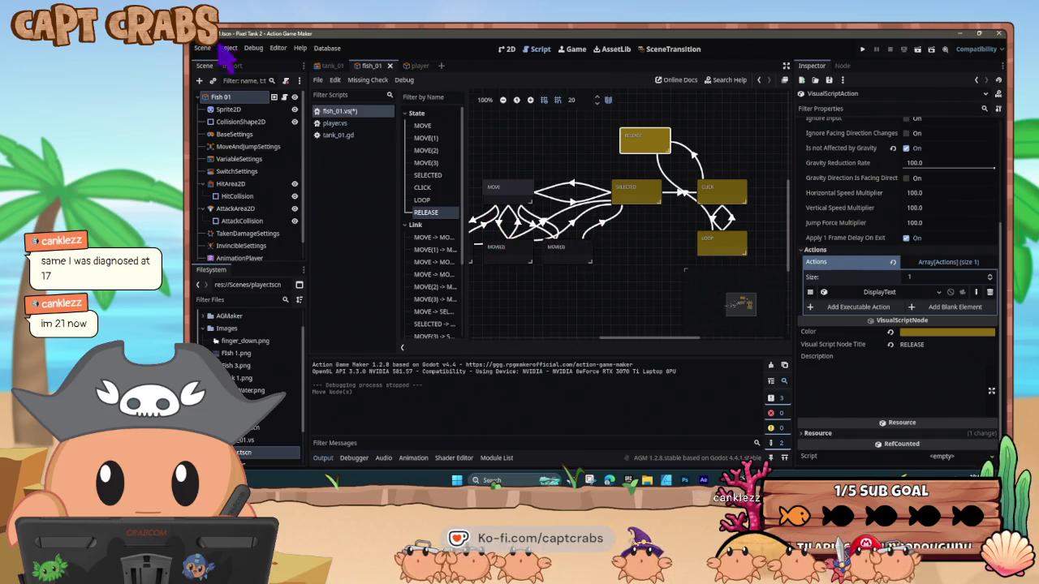
Inspect the RELEASE→CLICK link and the RELEASE state's actions in the fish graph
click(695, 158)
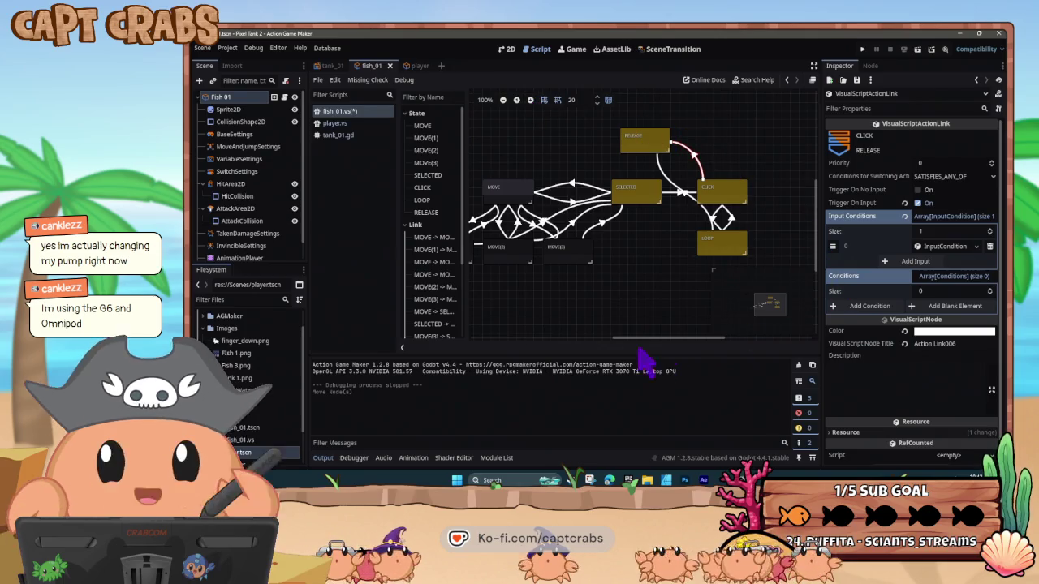
click(627, 307)
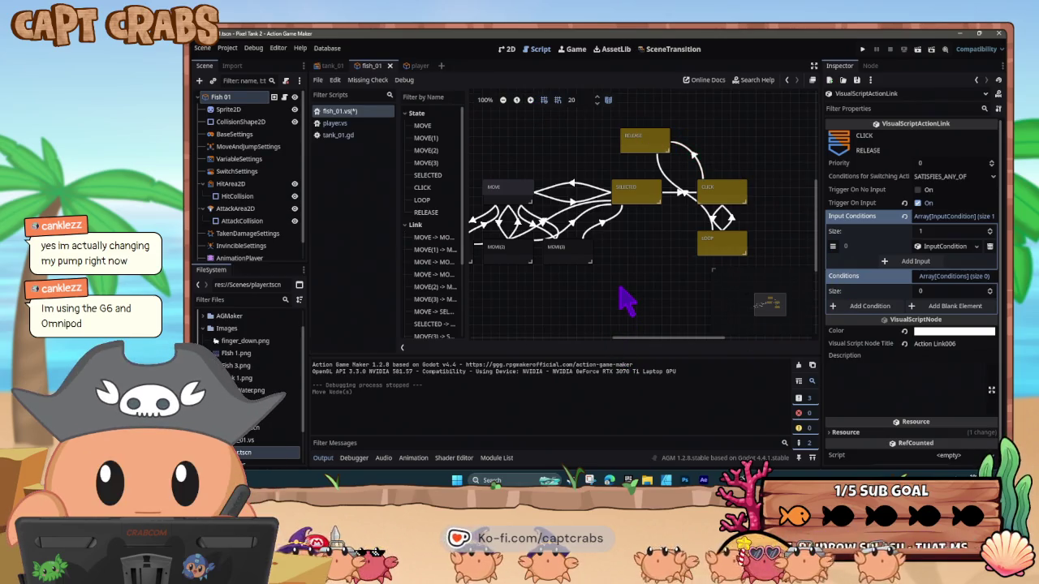
click(656, 141)
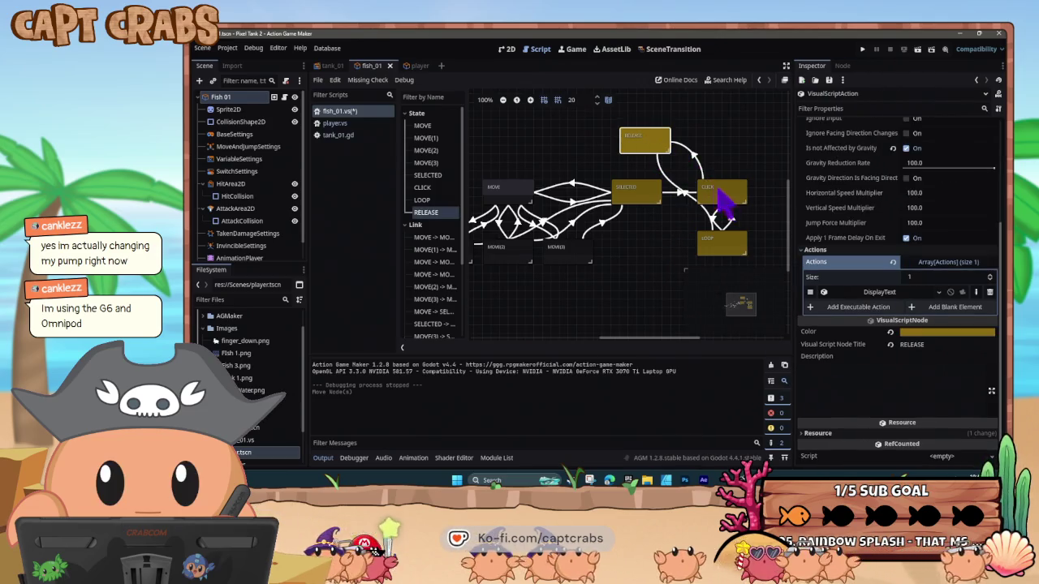
click(696, 154)
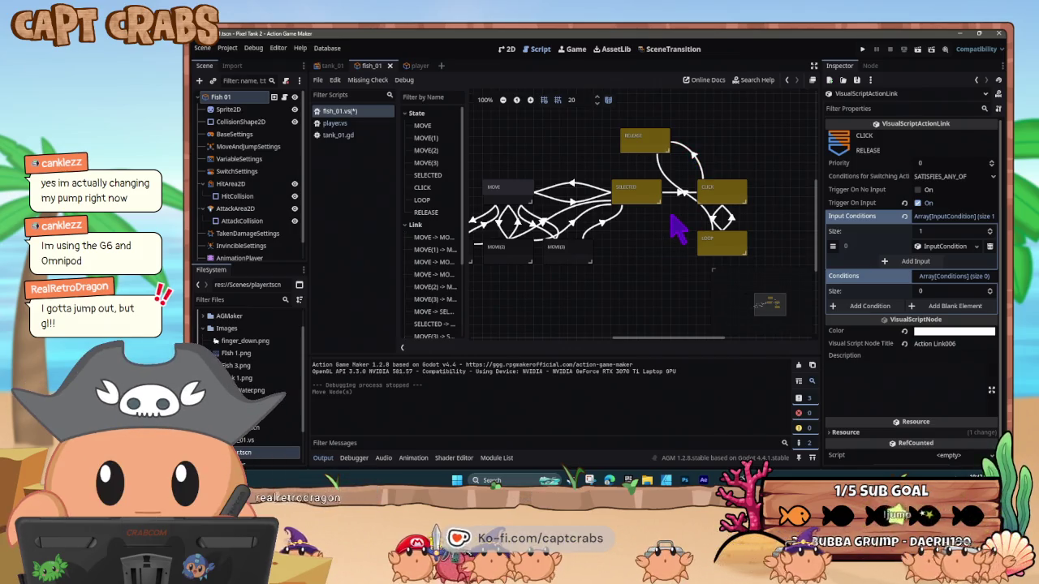
Save the fish script and check that the LOOP→RELEASE condition is left-click release
key(ctrl+s)
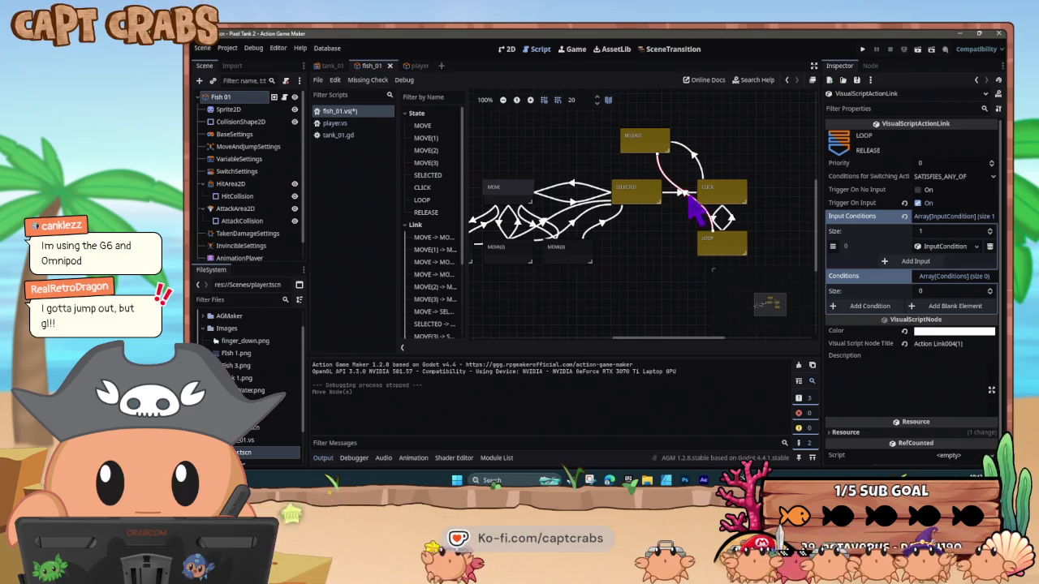
click(942, 247)
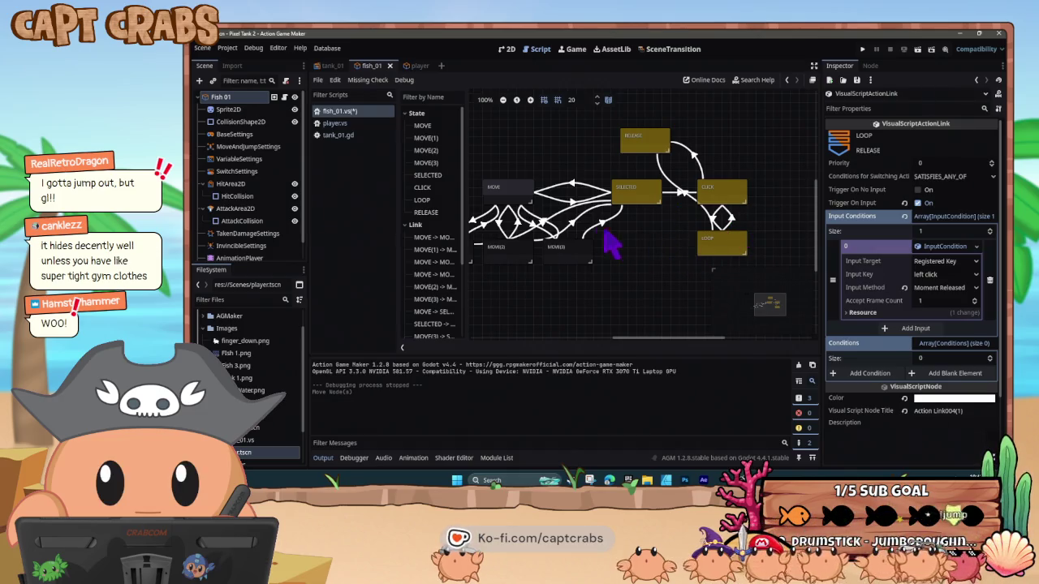
drag(649, 255, 724, 265)
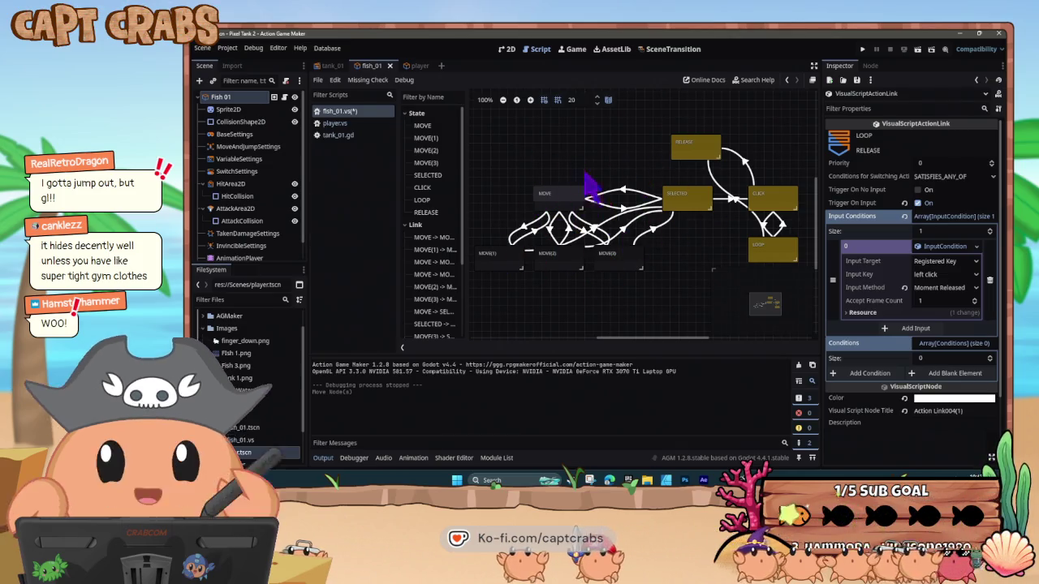
Reattach the MOVE(3)→SELECTED link's end onto the SELECTED state and save fish_01
drag(689, 273, 675, 274)
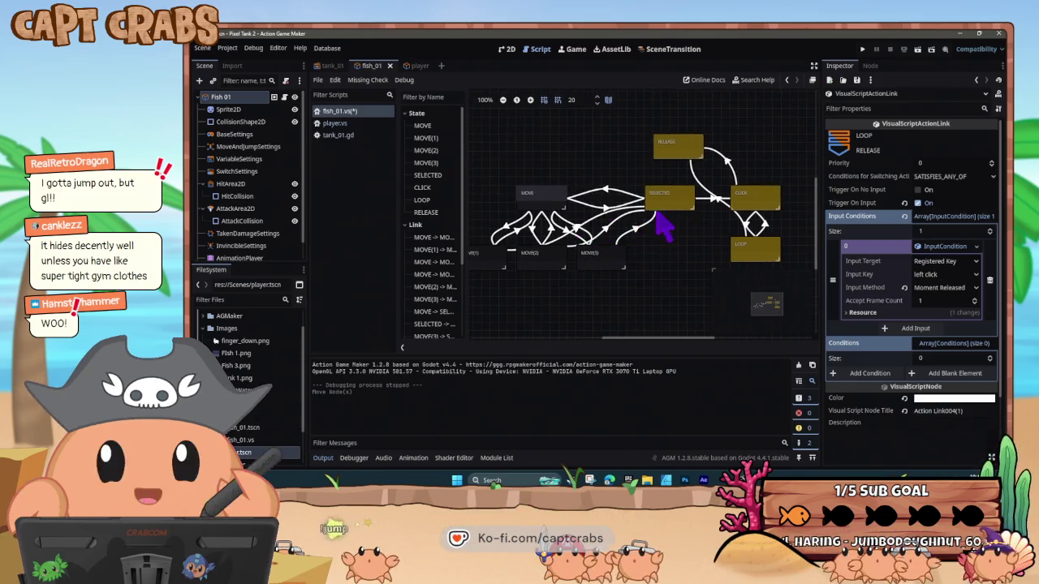
click(637, 231)
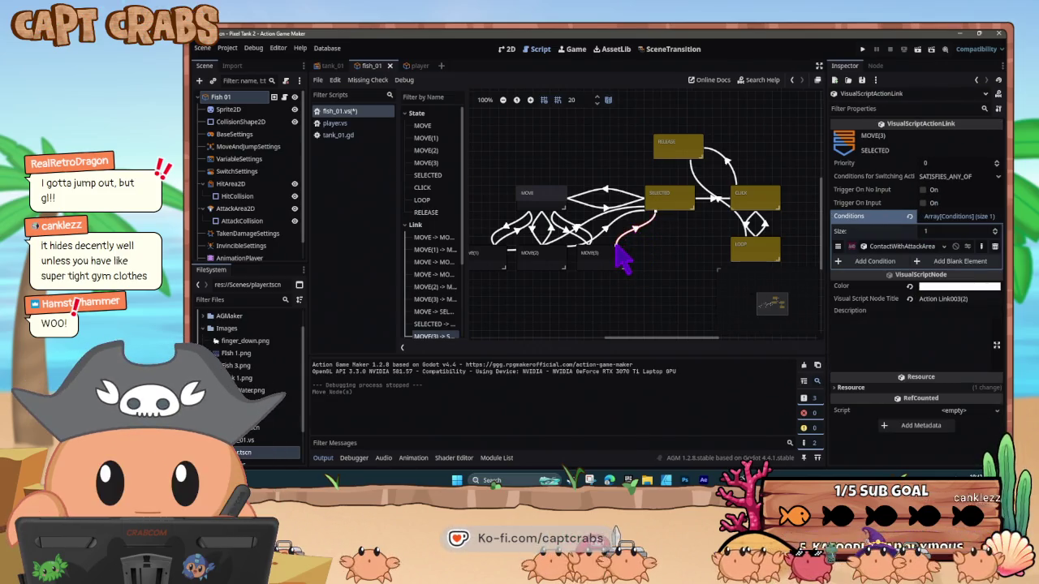
mouse_move(615, 247)
mouse_down()
mouse_move(625, 249)
mouse_move(645, 213)
mouse_move(656, 218)
mouse_up()
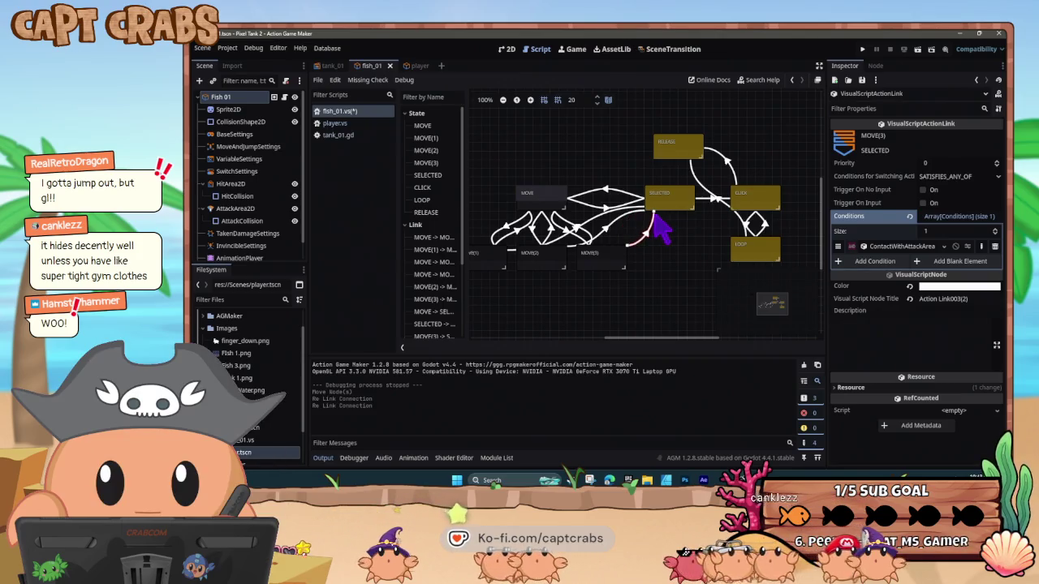
click(629, 247)
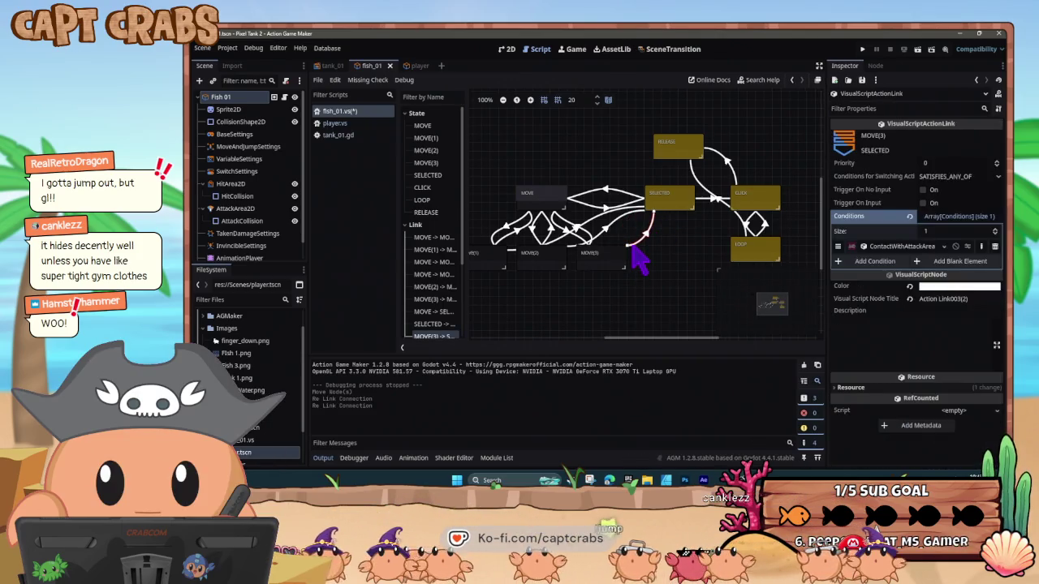
drag(629, 260, 647, 219)
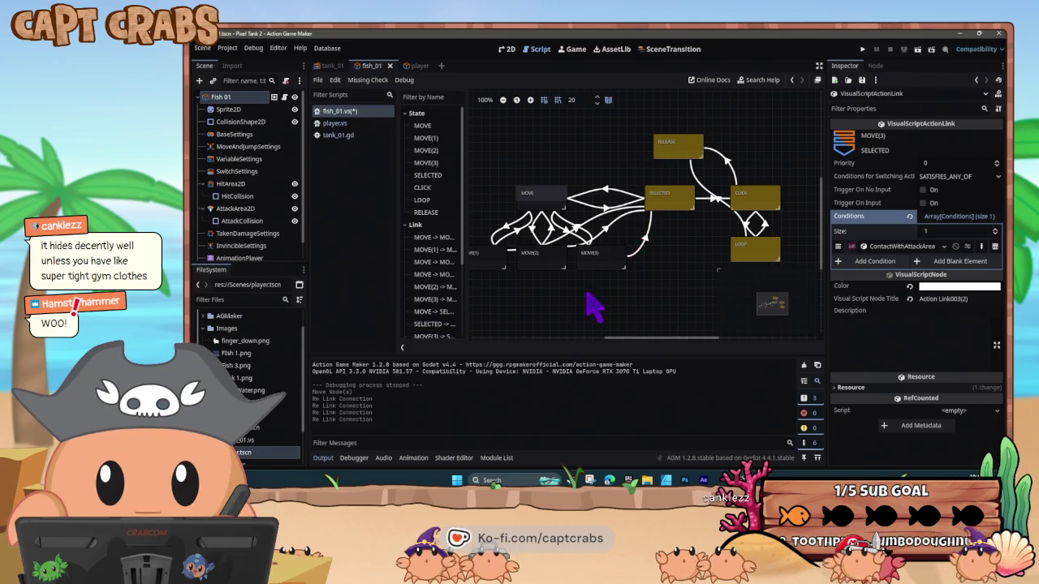
key(ctrl+s)
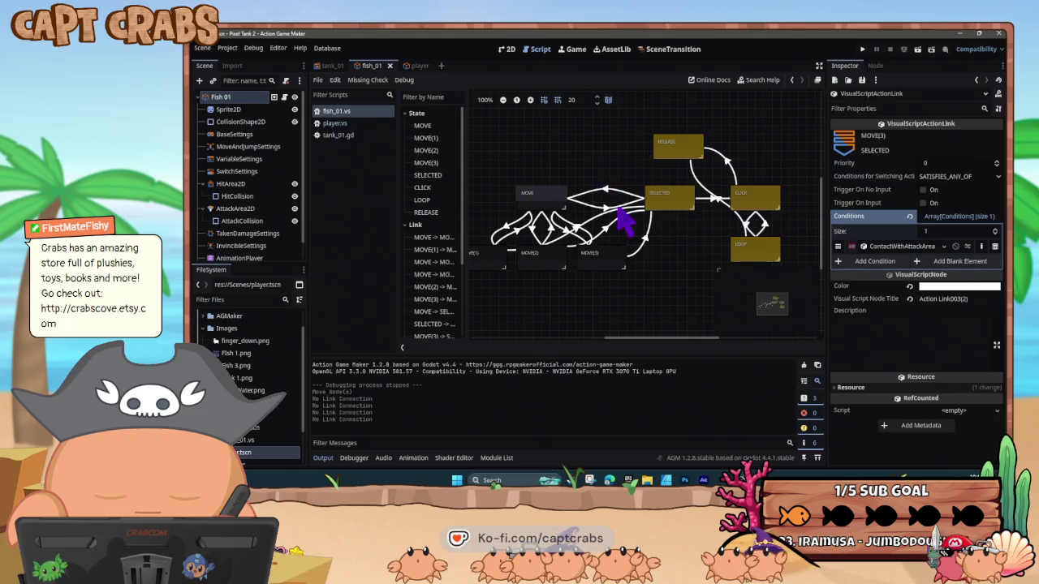
With the RELEASE state selected, search 'remo' and pick the RemoveFilter action
click(675, 150)
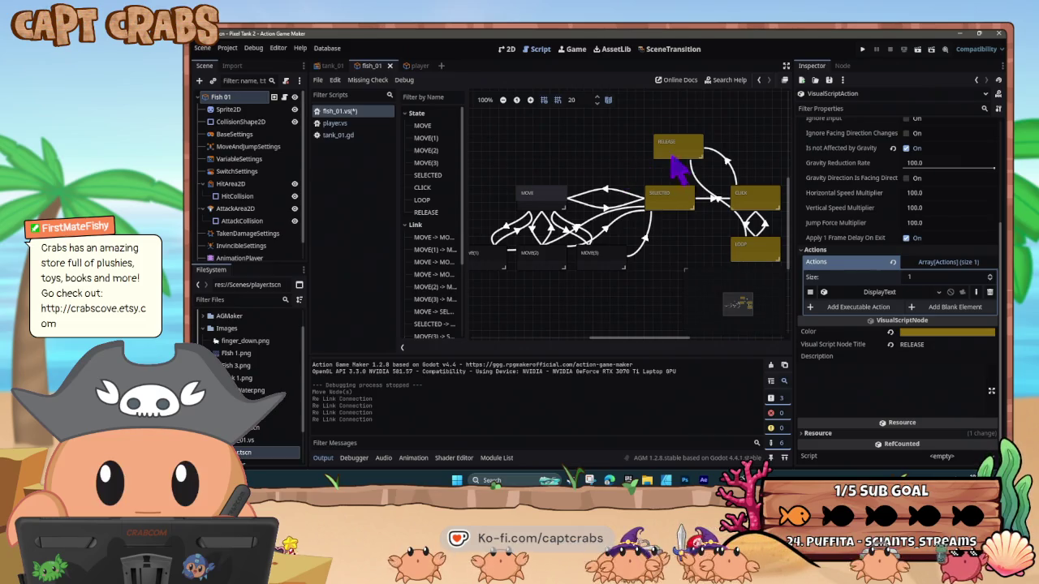
click(563, 214)
click(687, 158)
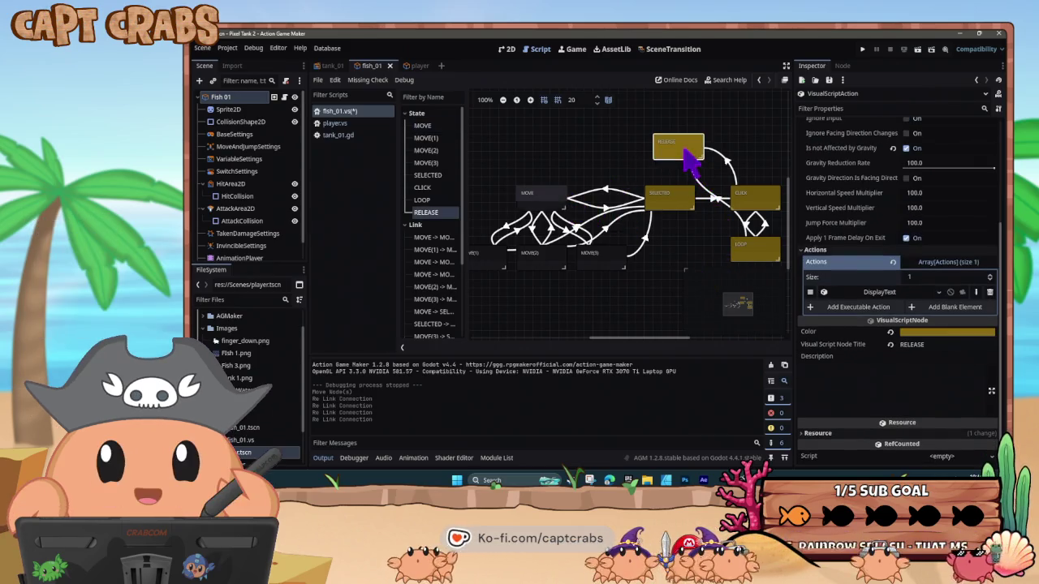
click(854, 313)
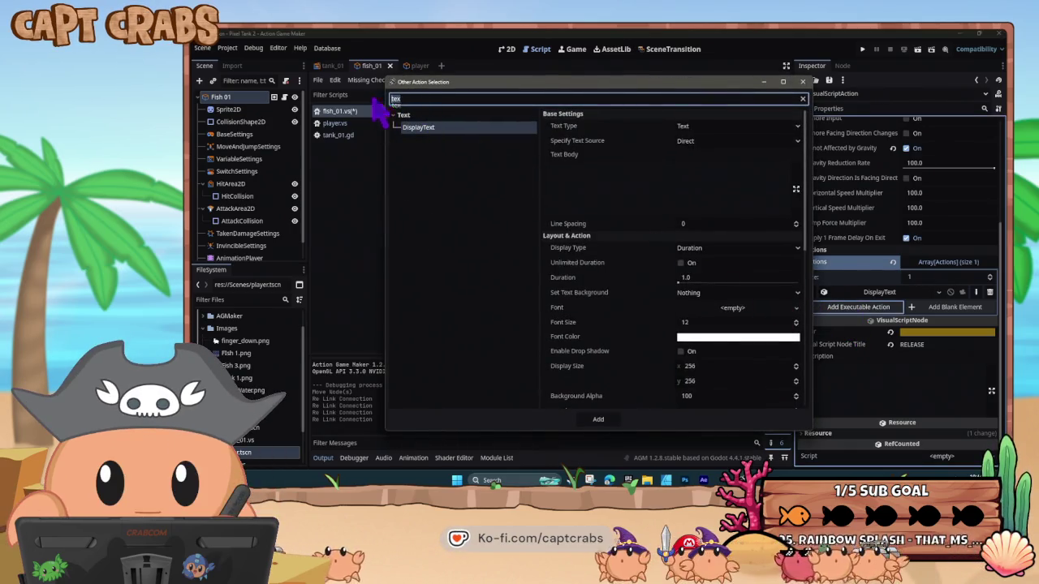
key(BackSpace)
text(remo)
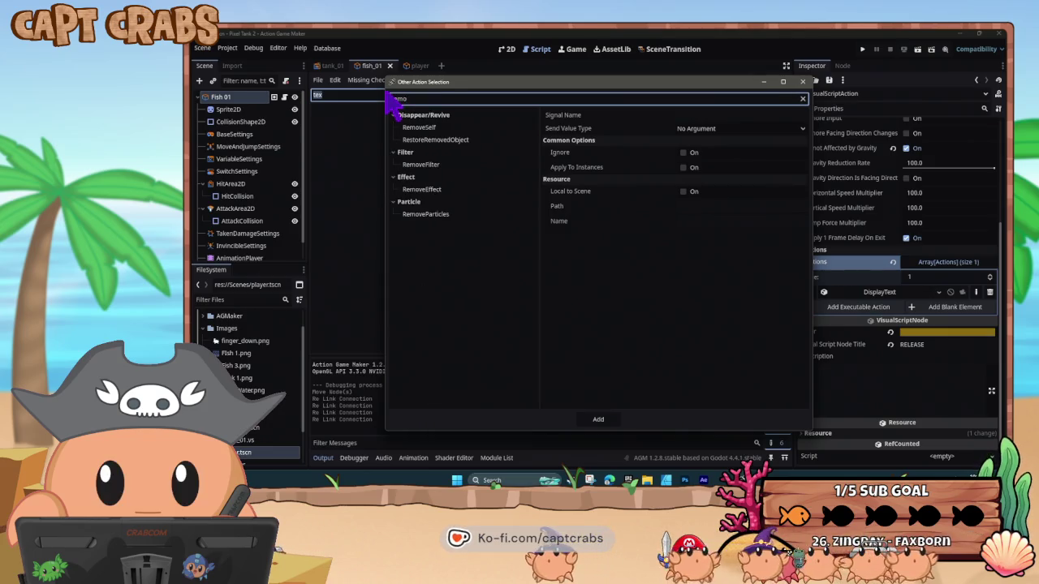
click(430, 165)
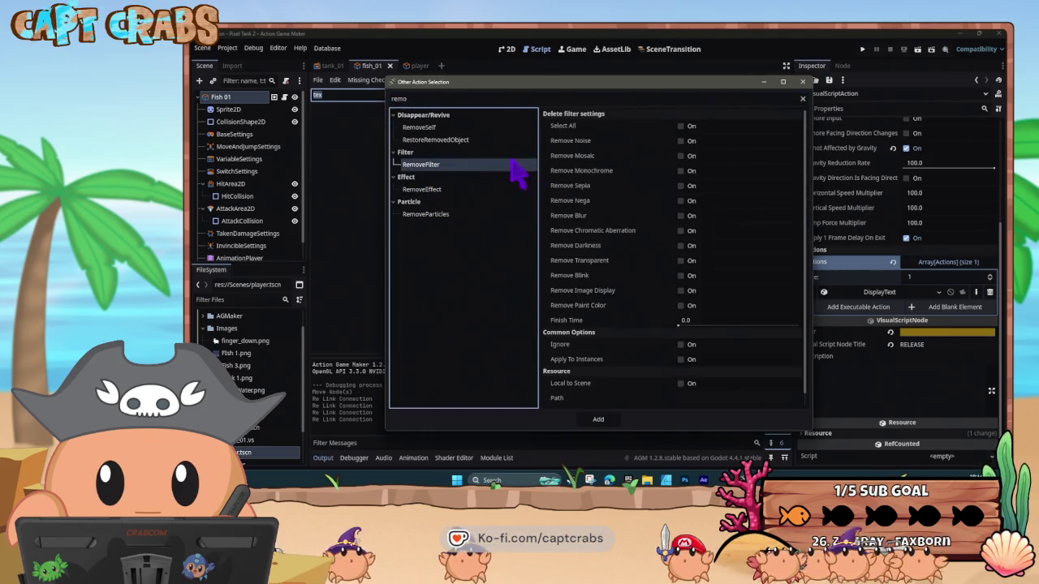
Set RemoveFilter to remove all filters with finish time 1, add it before DisplayText
click(682, 126)
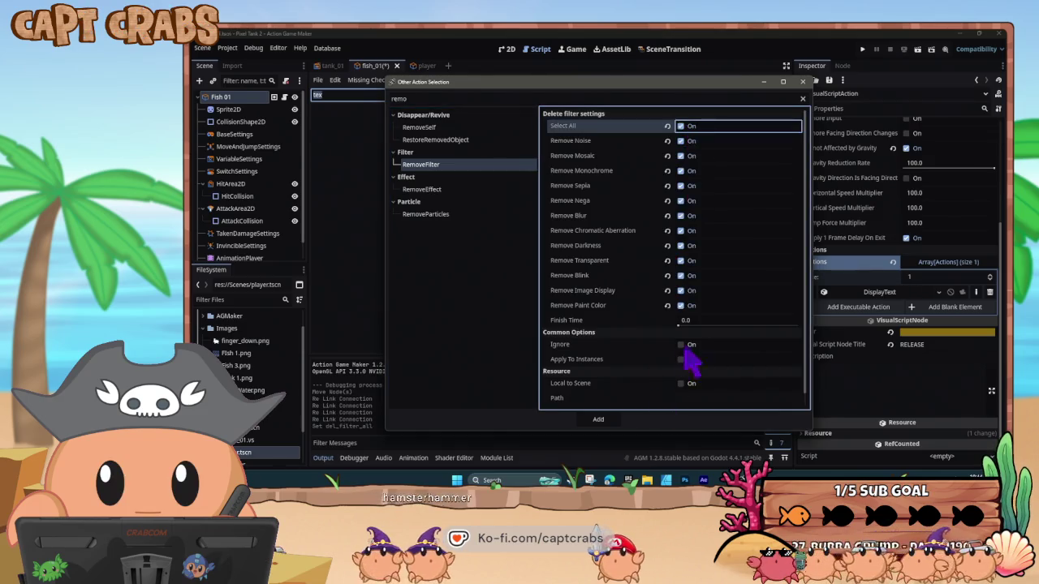
click(685, 322)
text(1)
key(Return)
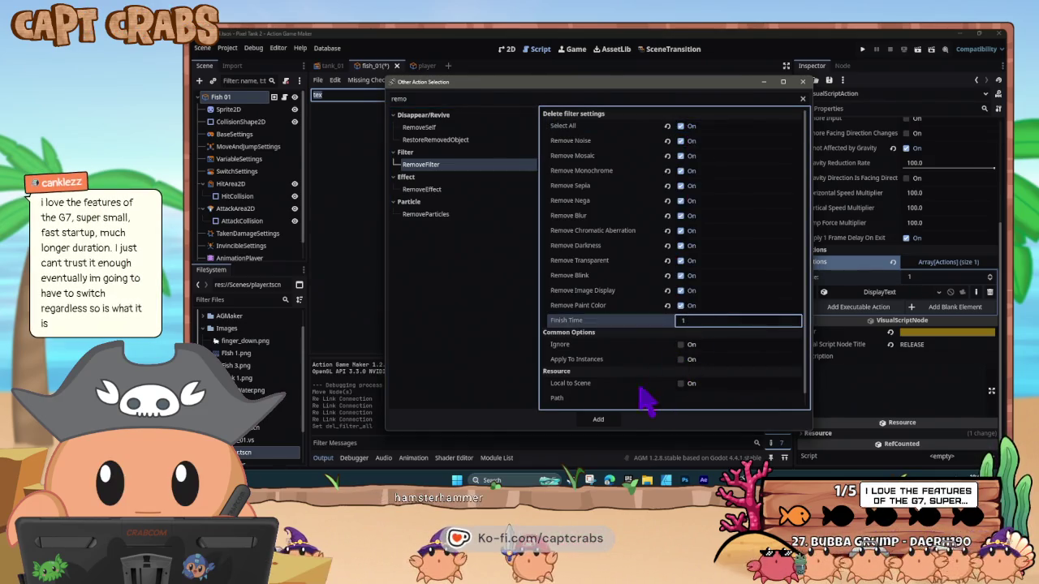
click(600, 420)
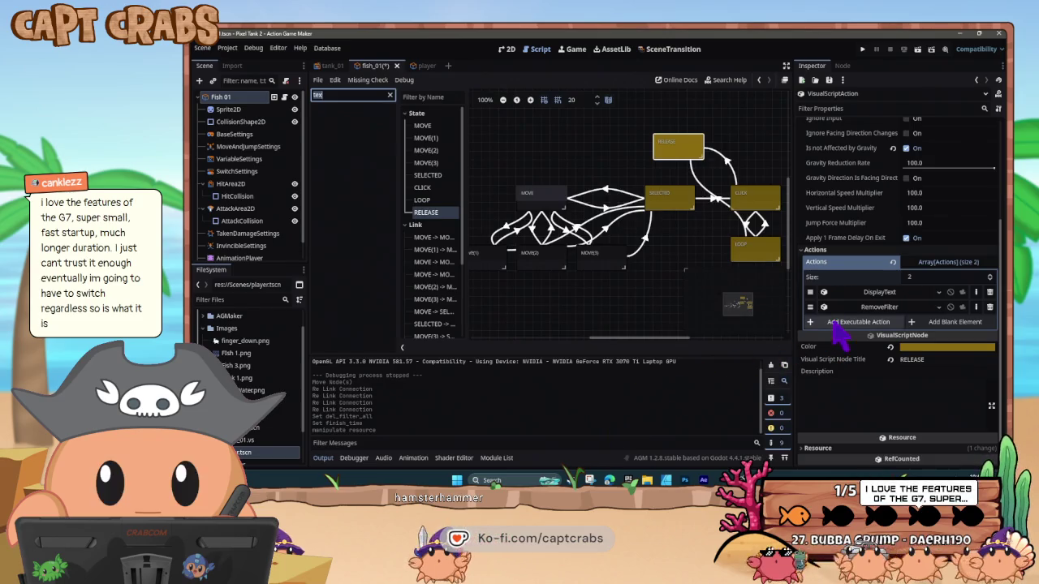
click(810, 292)
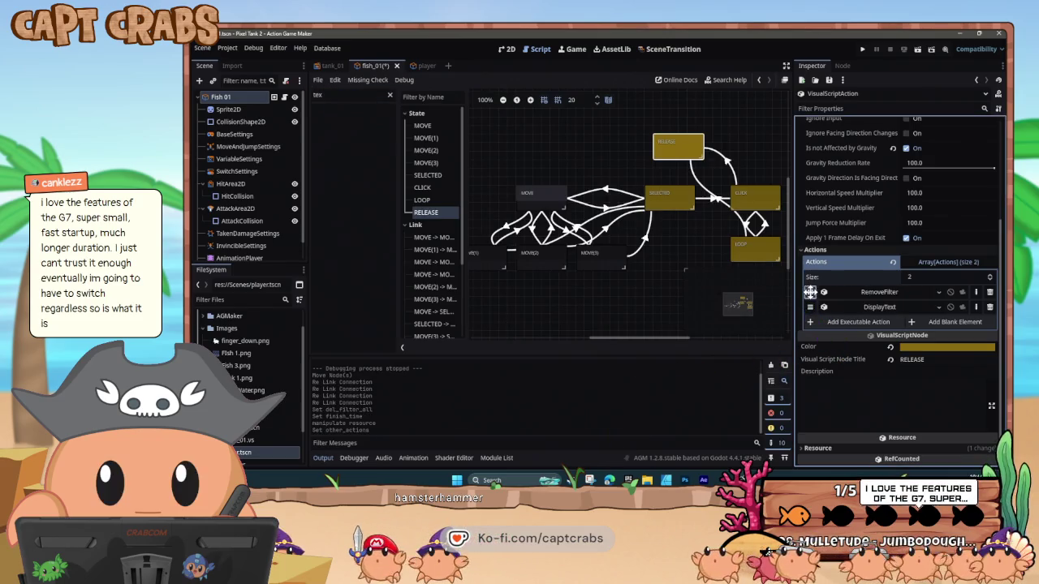
click(584, 161)
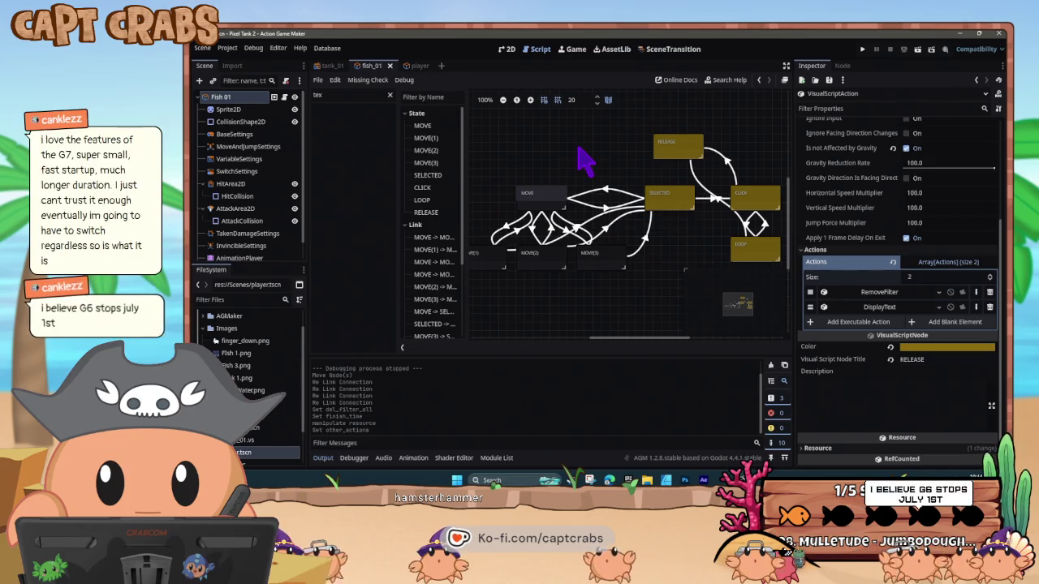
key(ctrl+s)
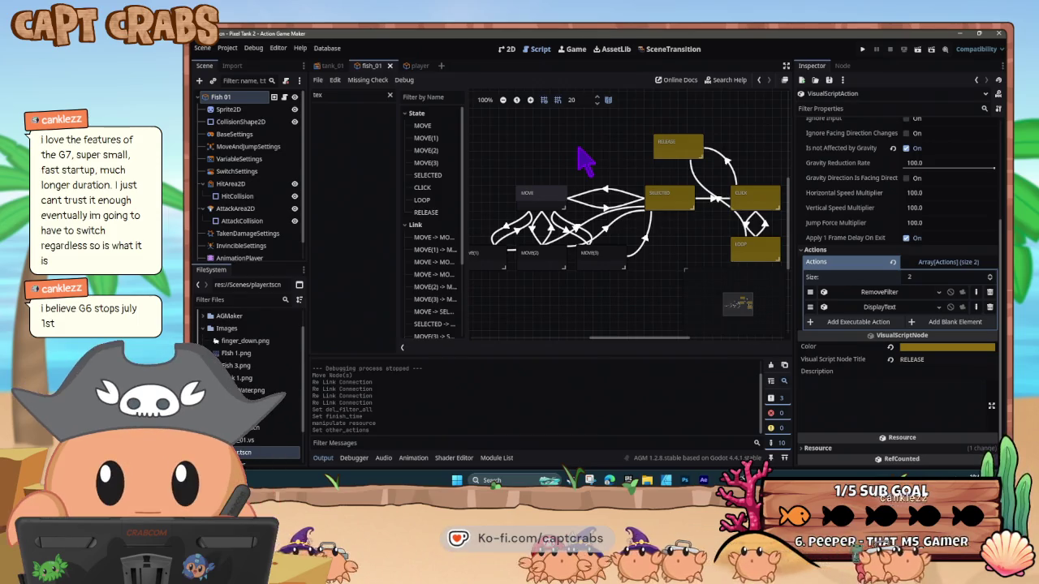
key(F5)
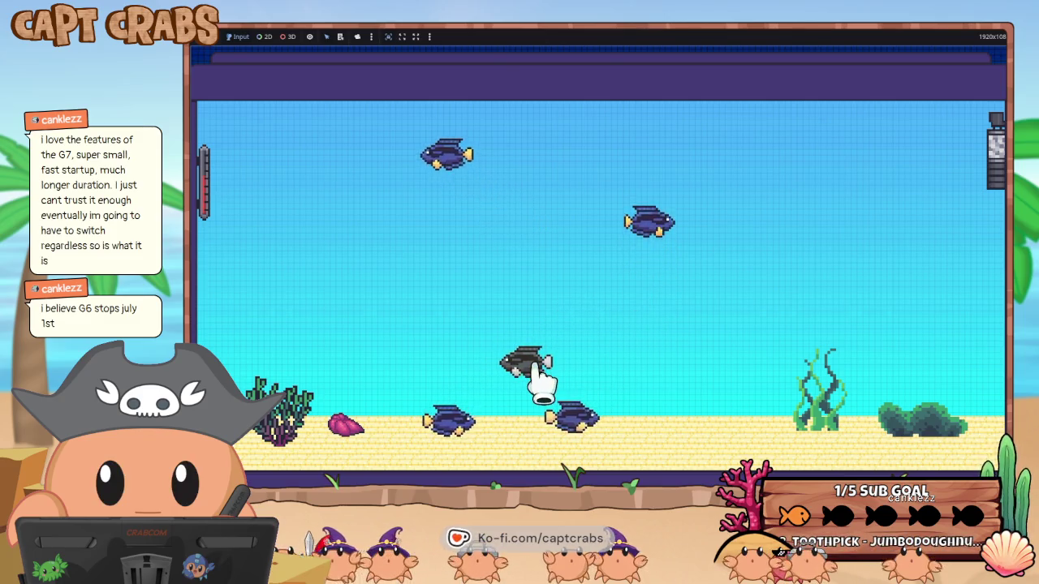
Drag three fish to new spots in the running tank to test grabbing and dropping
mouse_move(653, 203)
mouse_down()
mouse_move(688, 232)
mouse_move(795, 271)
mouse_move(807, 317)
mouse_move(677, 285)
mouse_move(699, 410)
mouse_move(687, 457)
mouse_move(641, 434)
mouse_move(696, 371)
mouse_move(696, 355)
mouse_up()
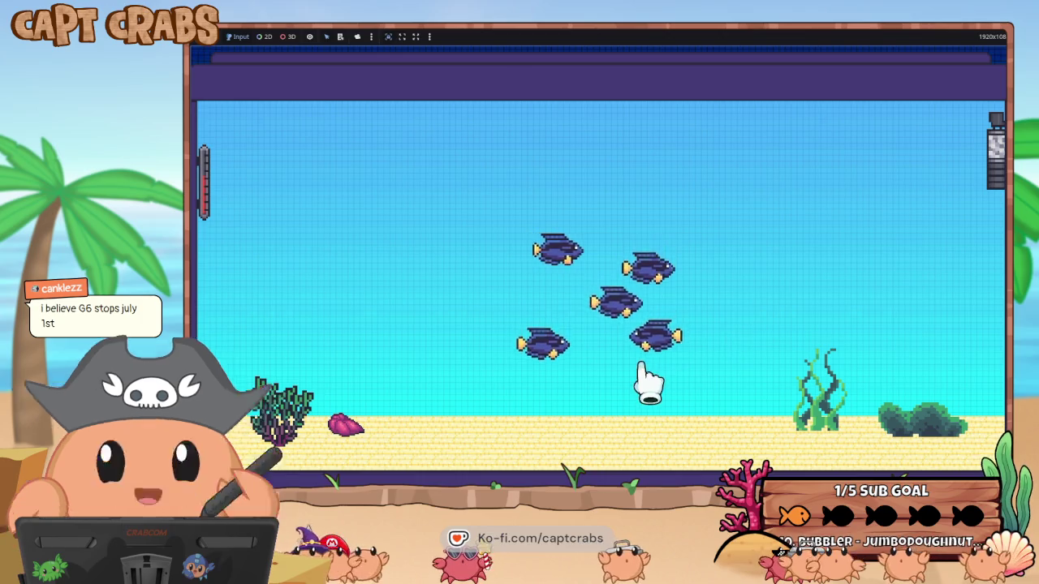
mouse_move(541, 371)
mouse_down()
mouse_move(527, 373)
mouse_move(424, 199)
mouse_move(380, 218)
mouse_move(703, 171)
mouse_move(817, 202)
mouse_up()
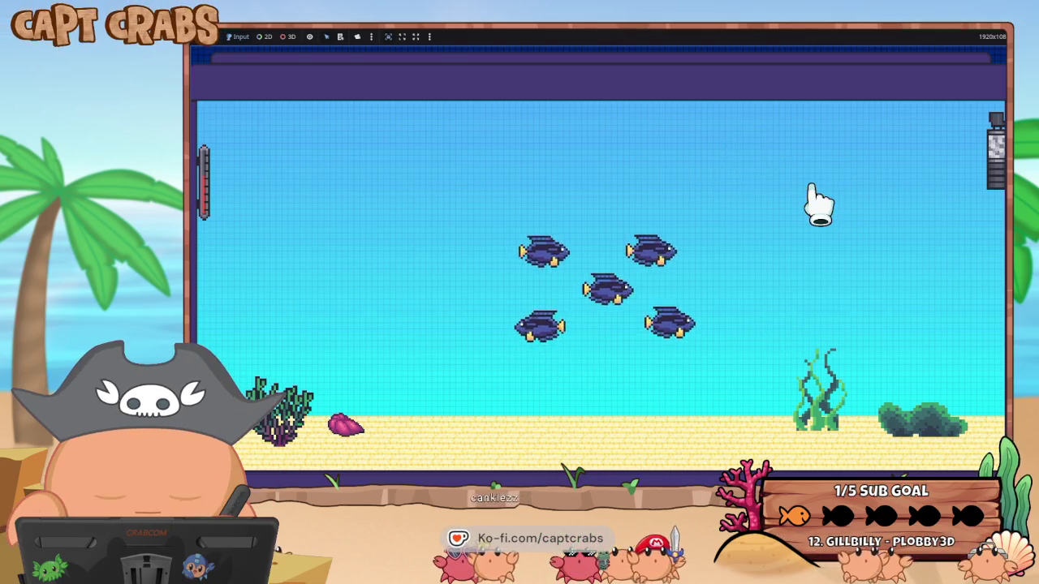
mouse_move(687, 308)
mouse_down()
mouse_move(702, 329)
mouse_move(790, 332)
mouse_move(852, 308)
mouse_move(821, 278)
mouse_move(766, 324)
mouse_move(738, 301)
mouse_move(747, 284)
mouse_up()
key(super)
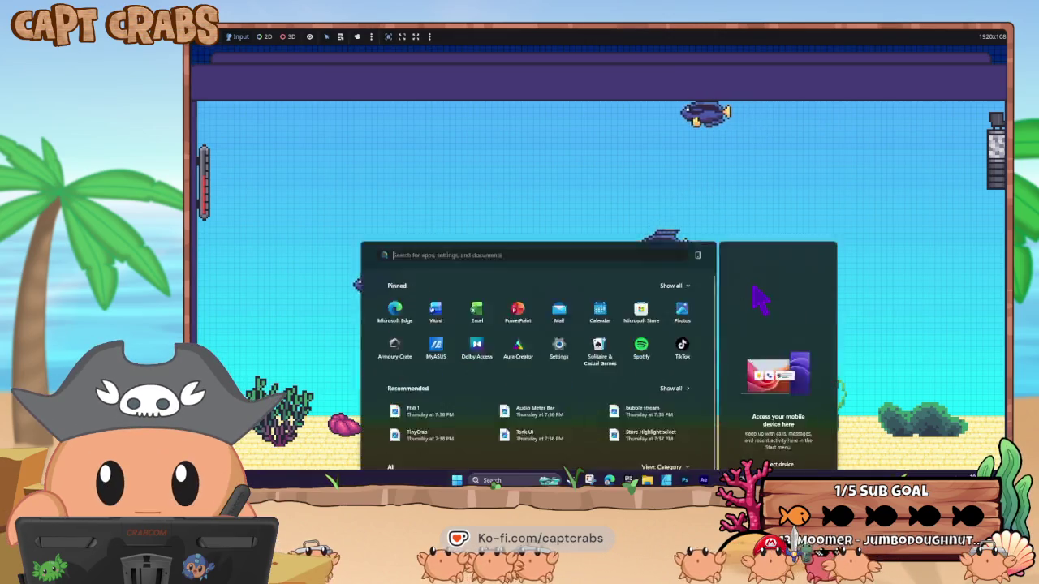
Back in the editor, set CLICK→RELEASE and LOOP→RELEASE to trigger on no input, then run the game
mouse_move(722, 479)
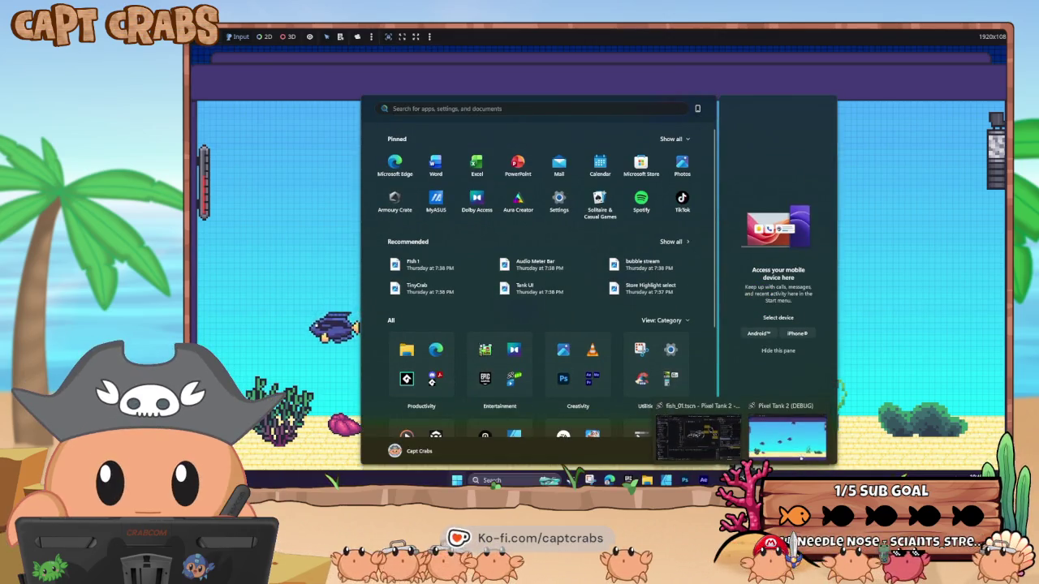
click(779, 434)
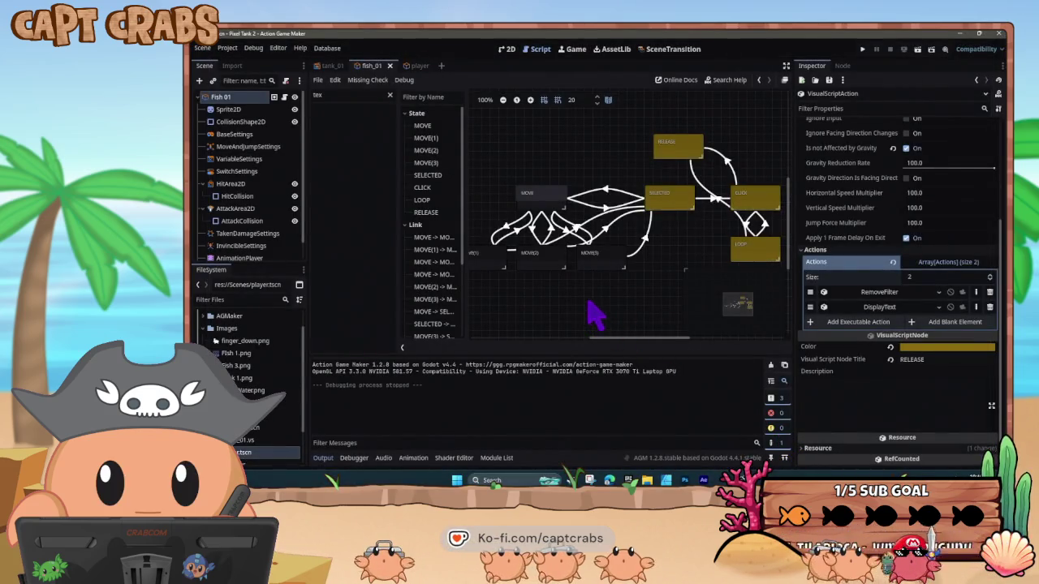
click(729, 162)
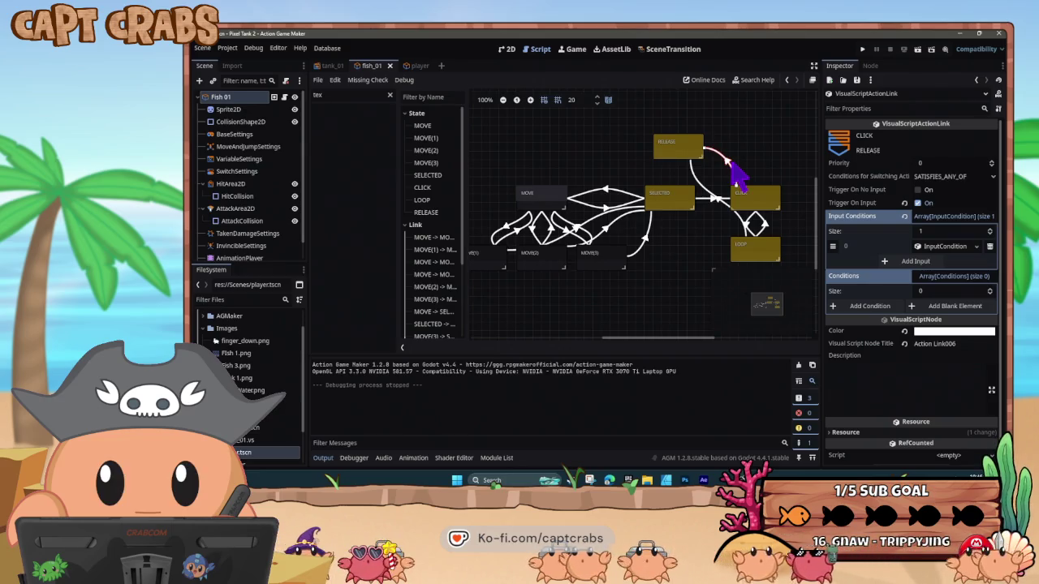
click(920, 202)
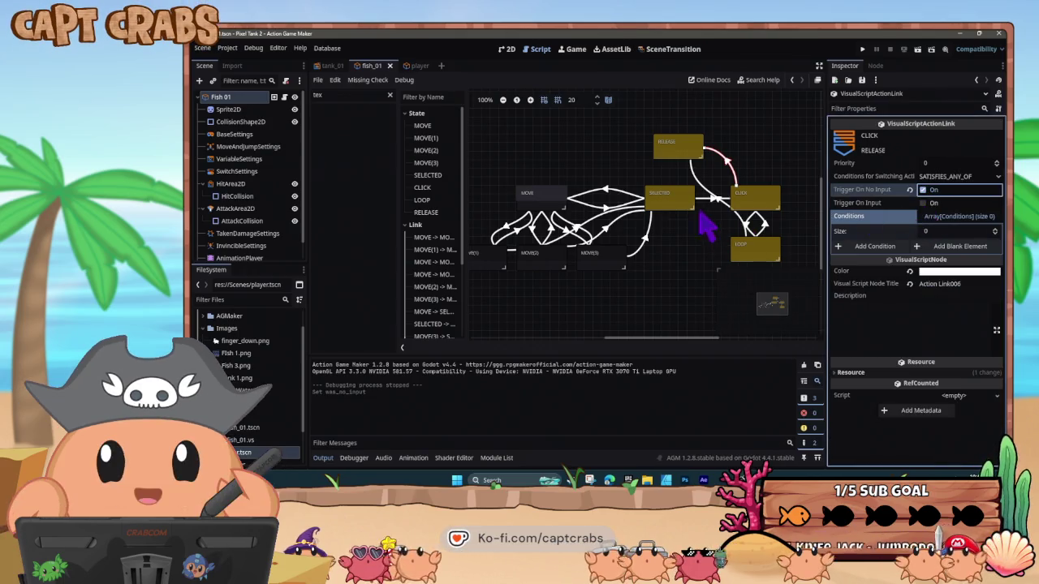
click(722, 202)
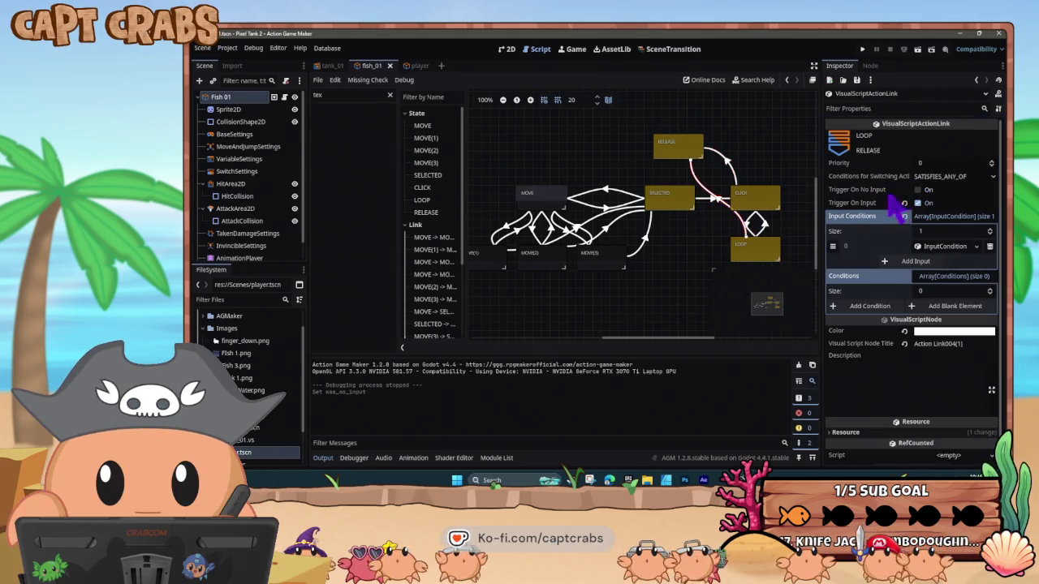
click(920, 202)
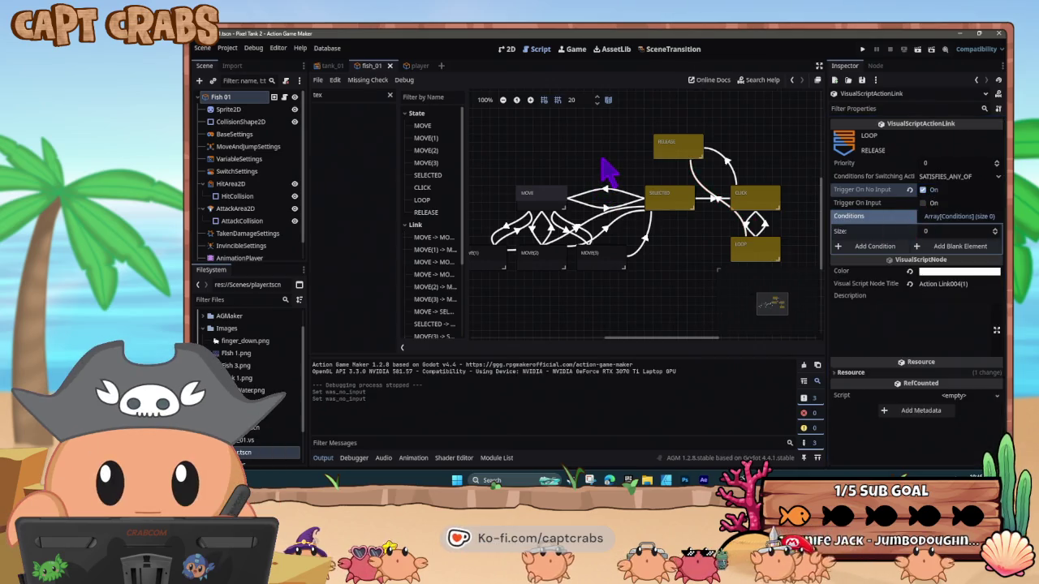
key(F5)
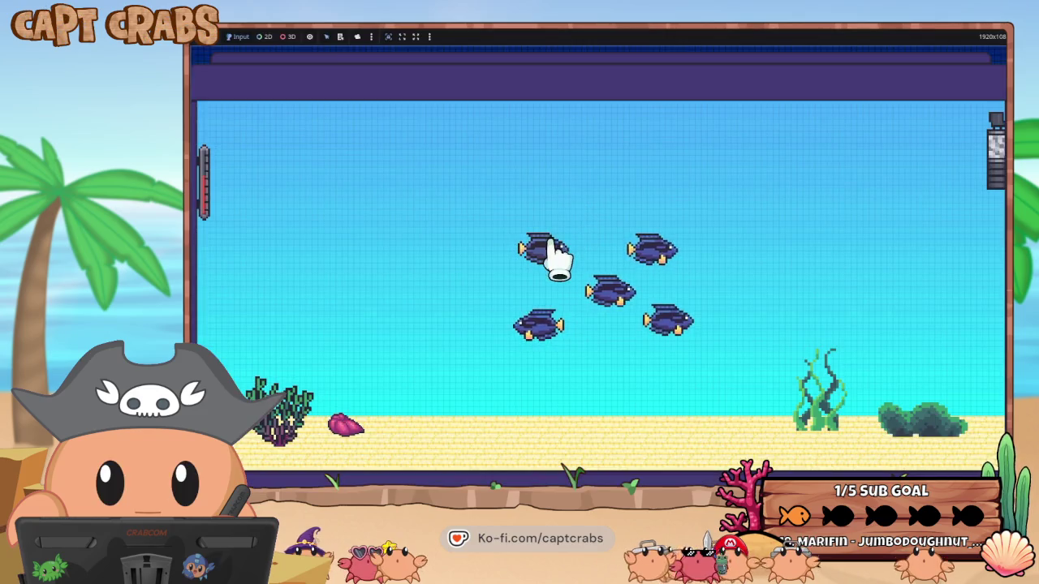
Grab three fish and carry them around the tank, watching them turn pale and follow the cursor
mouse_move(552, 264)
mouse_down()
mouse_move(494, 278)
mouse_move(371, 251)
mouse_move(434, 220)
mouse_move(482, 241)
mouse_move(496, 262)
mouse_move(538, 274)
mouse_move(565, 225)
mouse_move(698, 186)
mouse_move(792, 276)
mouse_move(766, 305)
mouse_move(698, 339)
mouse_move(744, 301)
mouse_move(666, 304)
mouse_move(534, 344)
mouse_move(457, 325)
mouse_move(475, 285)
mouse_move(541, 301)
mouse_move(784, 297)
mouse_up()
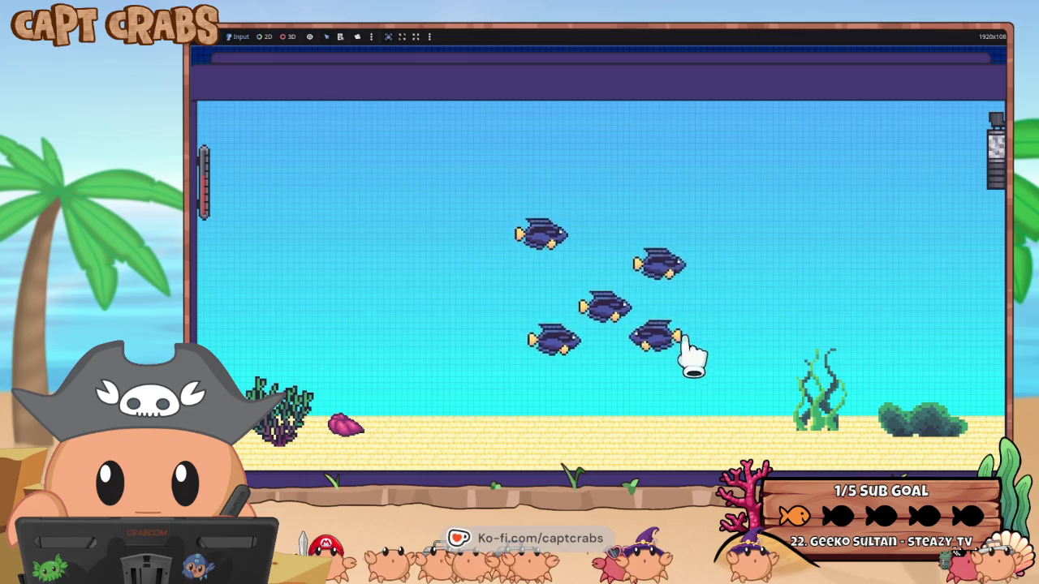
mouse_move(651, 340)
mouse_down()
mouse_move(657, 304)
mouse_move(701, 232)
mouse_move(839, 243)
mouse_move(657, 315)
mouse_move(496, 339)
mouse_move(519, 278)
mouse_move(738, 324)
mouse_move(605, 319)
mouse_move(545, 398)
mouse_move(719, 390)
mouse_move(729, 436)
mouse_move(597, 348)
mouse_move(557, 292)
mouse_move(641, 289)
mouse_move(699, 312)
mouse_move(529, 297)
mouse_move(686, 291)
mouse_move(548, 301)
mouse_move(563, 284)
mouse_move(568, 297)
mouse_up()
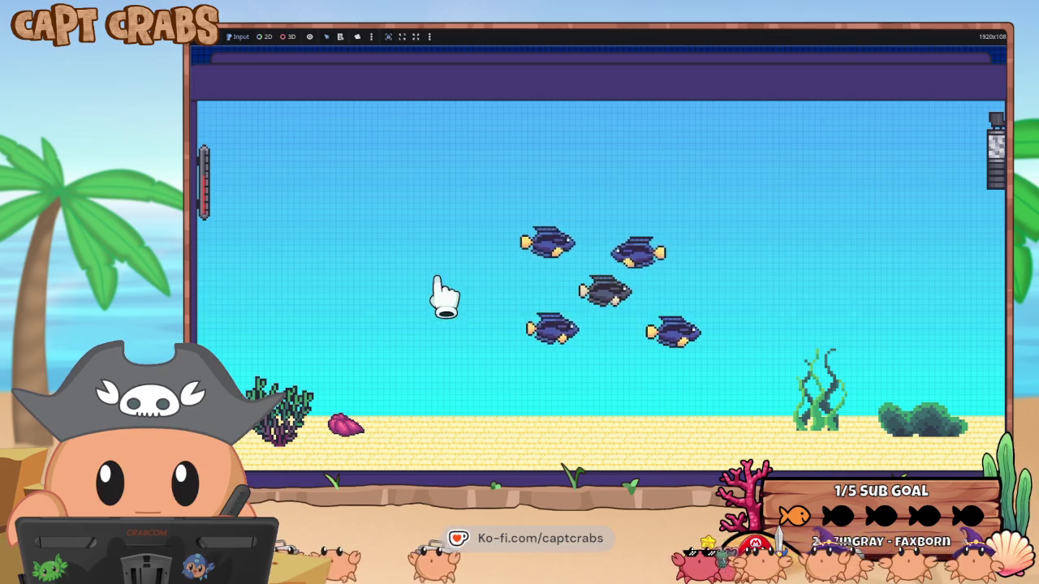
mouse_move(580, 250)
mouse_down()
mouse_move(608, 246)
mouse_move(627, 264)
mouse_move(557, 235)
mouse_move(559, 247)
mouse_move(316, 246)
mouse_move(376, 188)
mouse_move(576, 190)
mouse_move(671, 200)
mouse_move(713, 315)
mouse_move(723, 251)
mouse_move(733, 255)
mouse_move(677, 251)
mouse_move(637, 229)
mouse_move(673, 279)
mouse_move(685, 271)
mouse_up()
key(super)
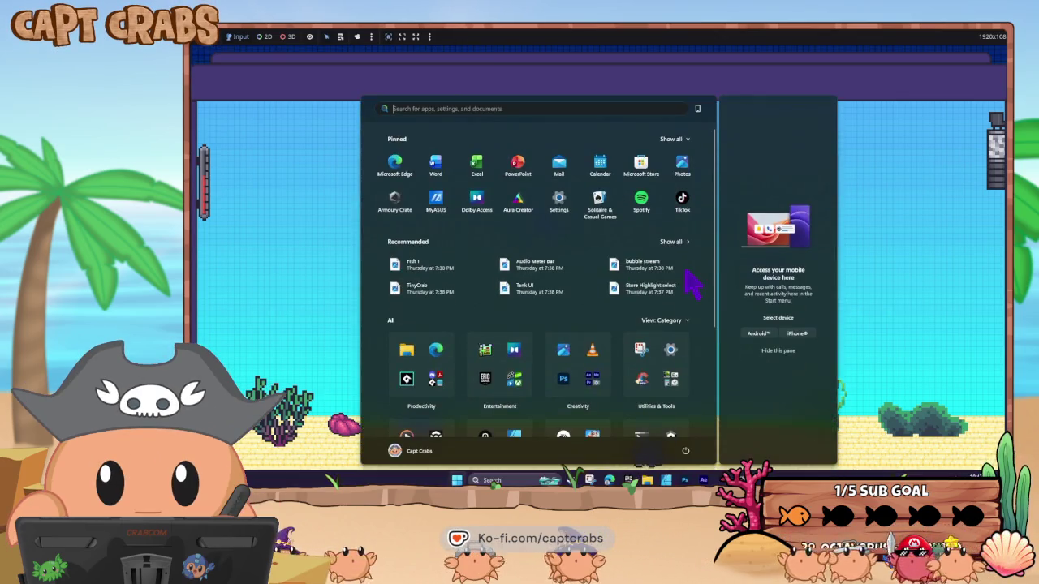
Back in the editor, review the SELECTED and CLICK states and the SELECTED→CLICK link's input condition
mouse_move(722, 480)
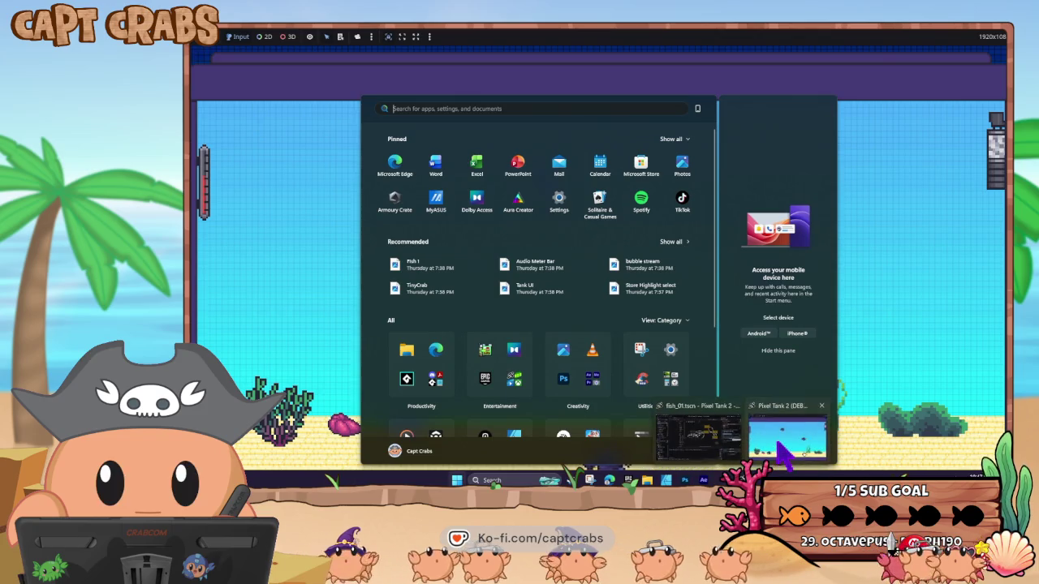
click(782, 453)
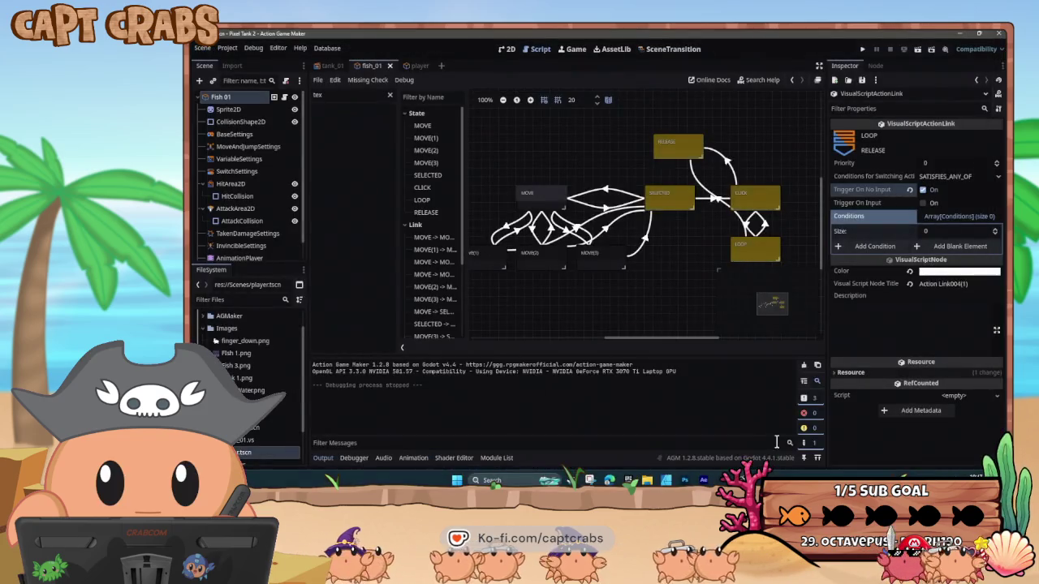
click(661, 204)
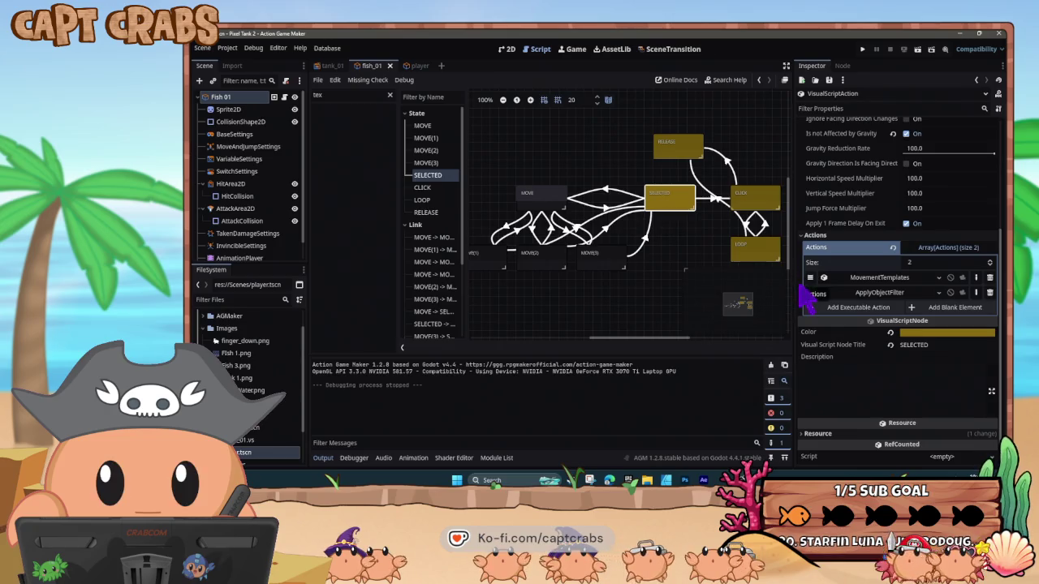
click(748, 199)
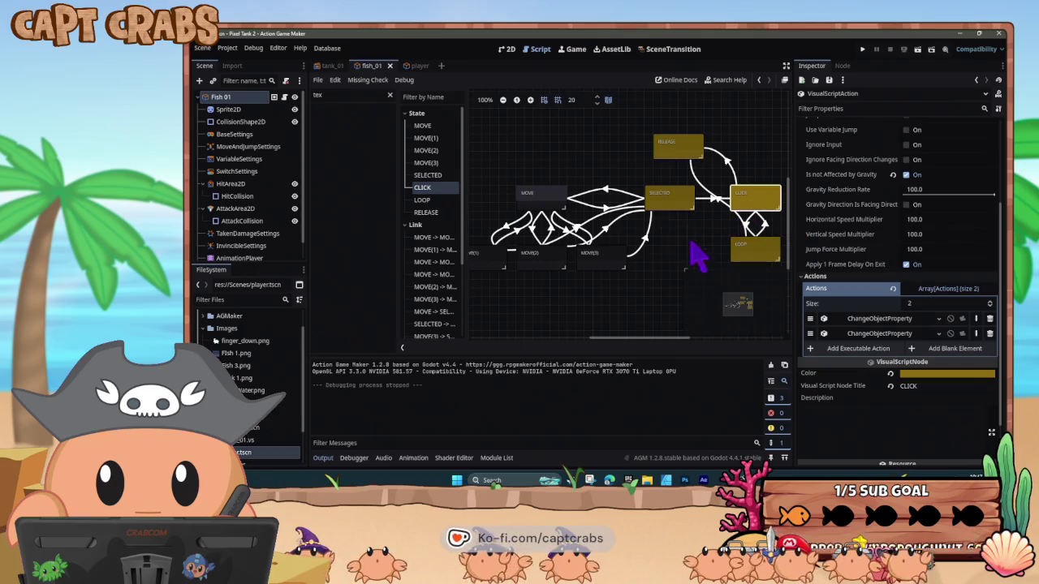
scroll(625, 257, right, 3)
click(640, 200)
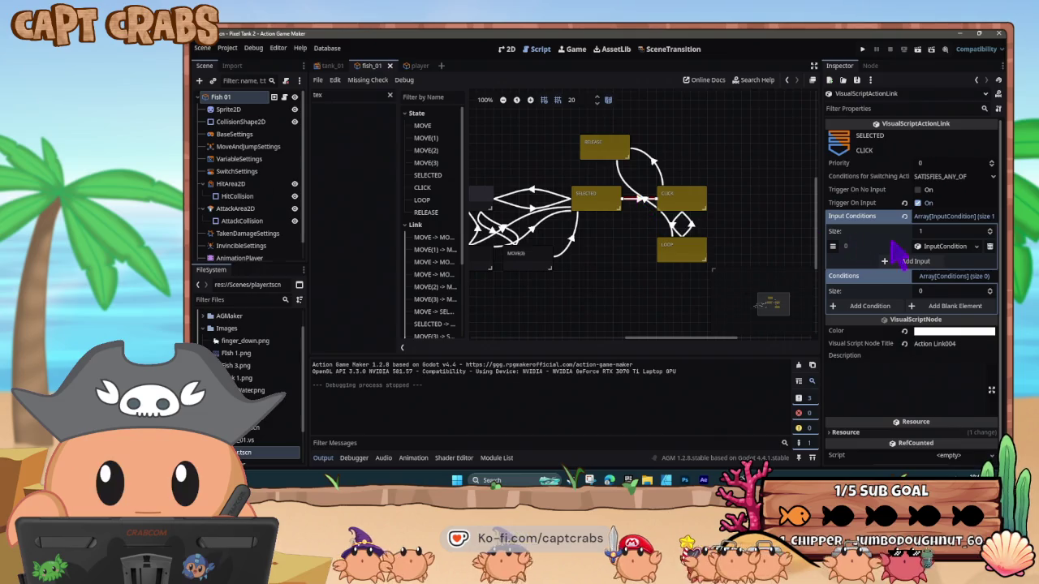
click(944, 247)
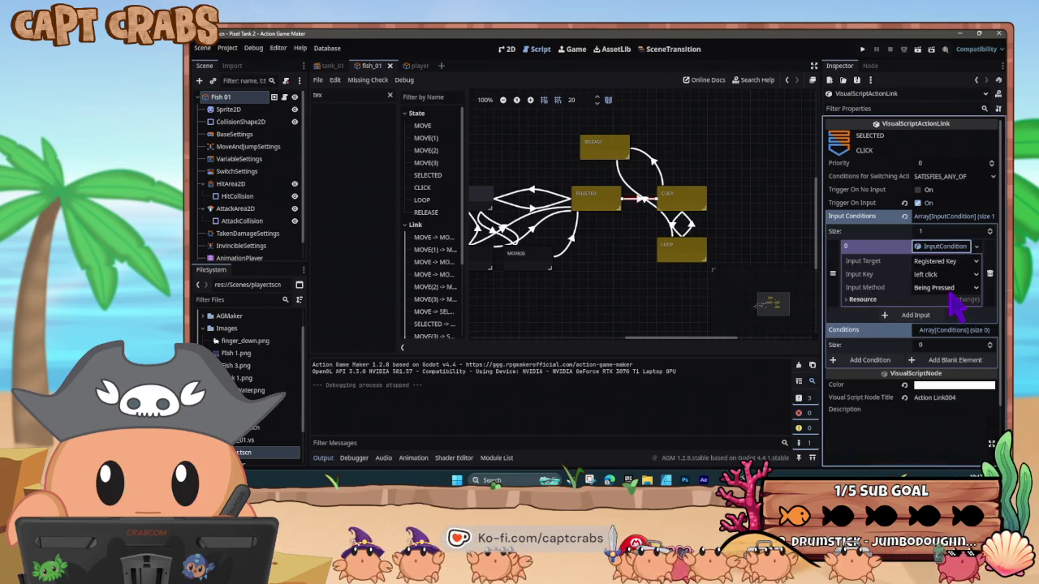
Switch CLICK→RELEASE and LOOP→RELEASE to trigger on input, confirming left click, Moment Released
click(655, 166)
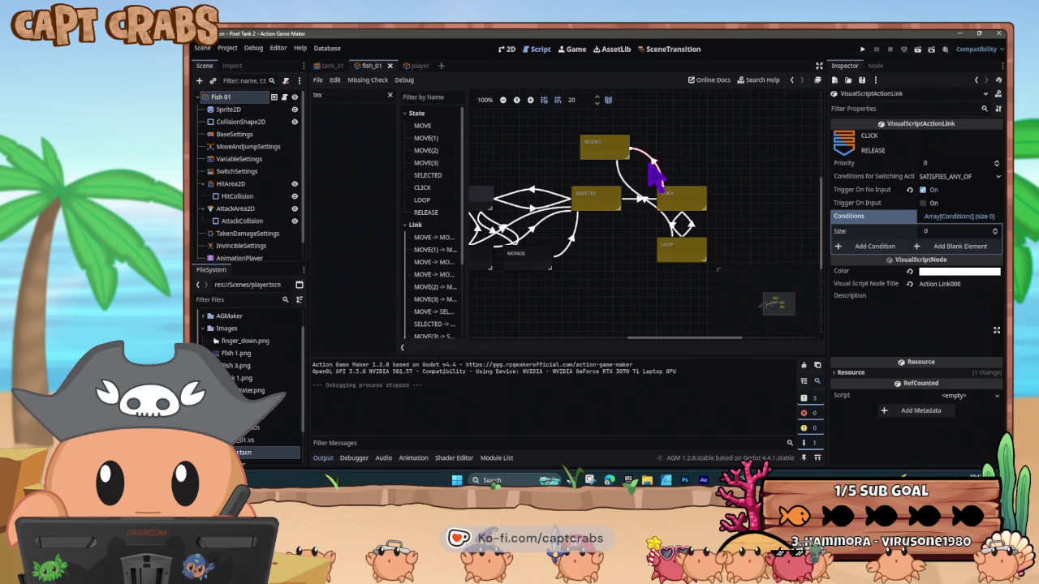
click(925, 202)
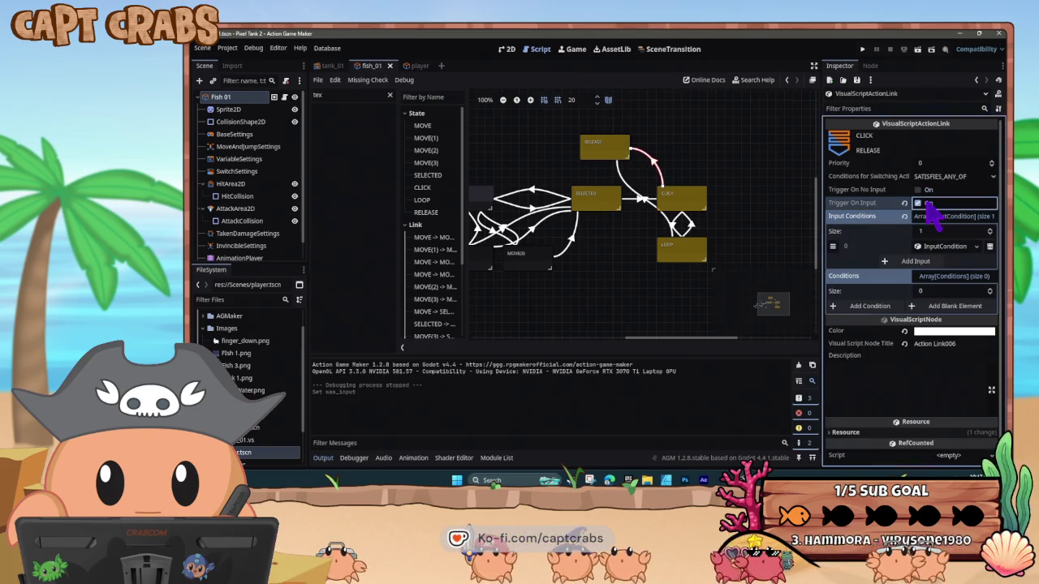
click(946, 248)
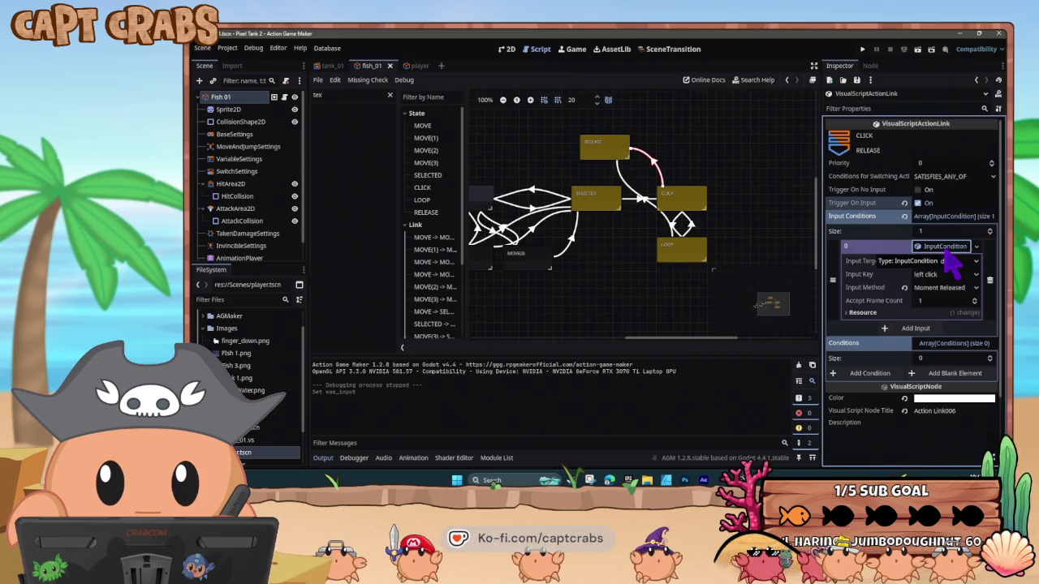
click(949, 247)
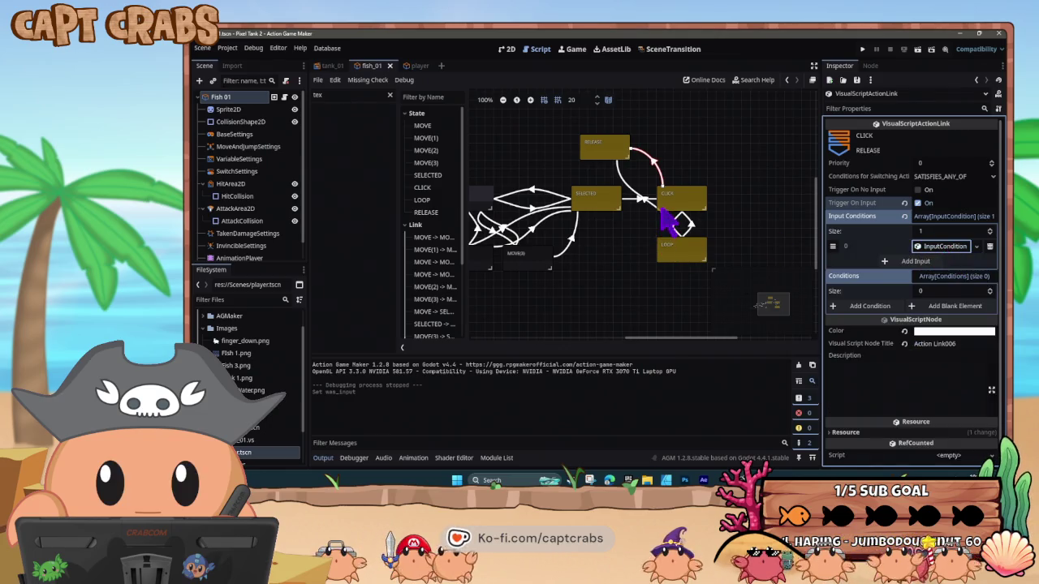
click(662, 215)
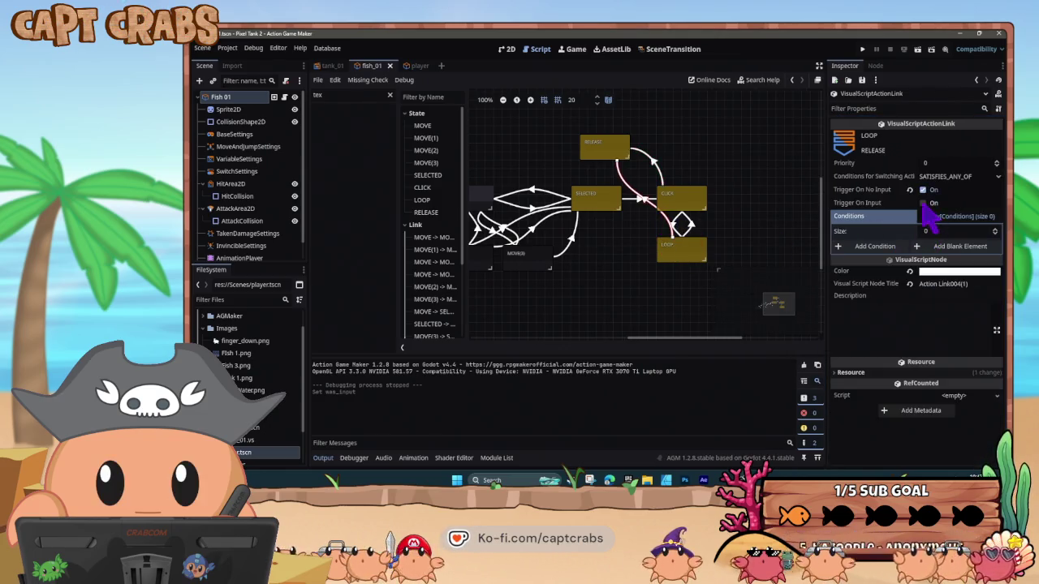
click(923, 203)
click(940, 247)
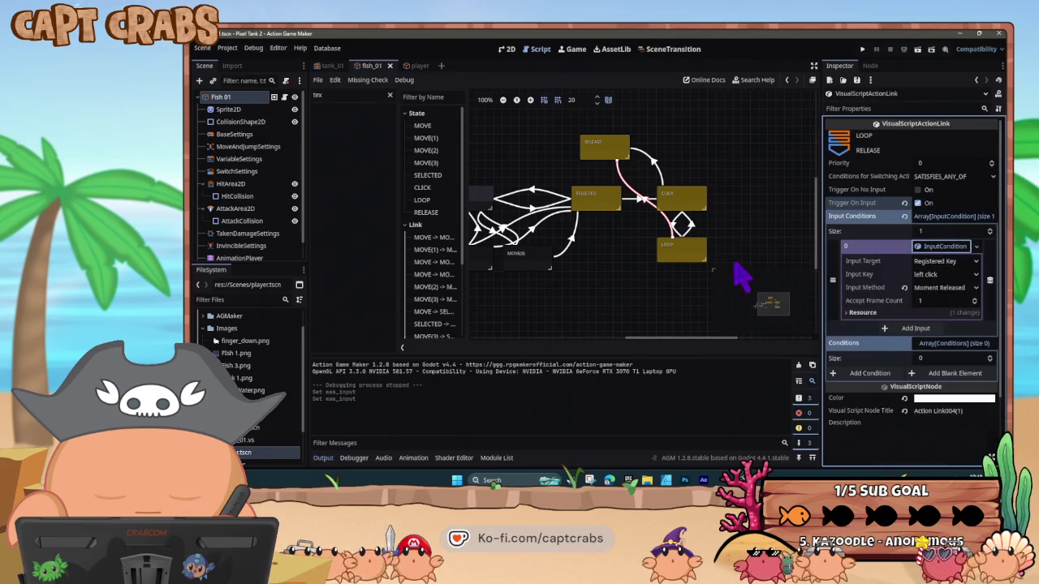
click(610, 156)
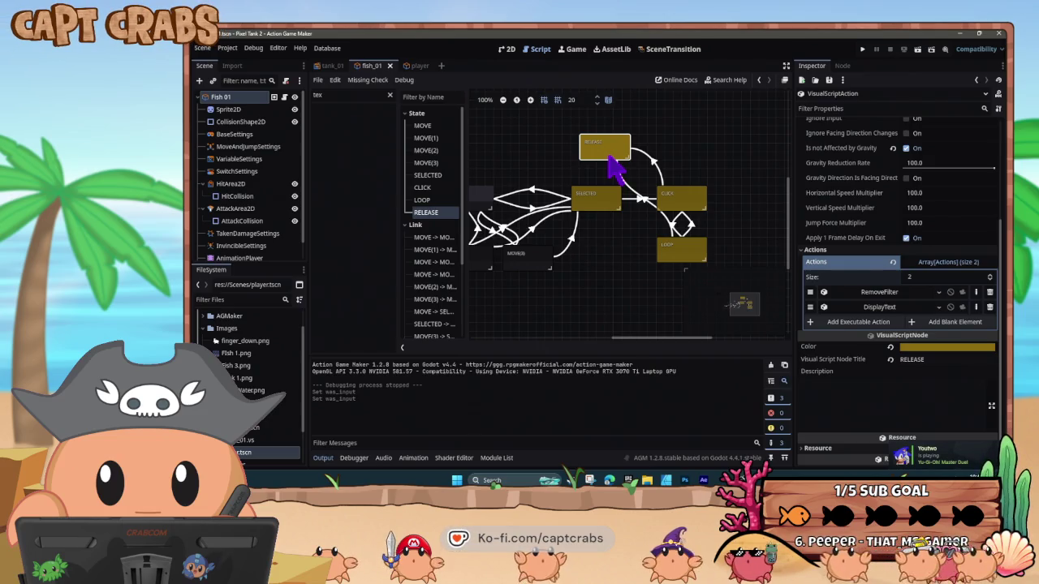
click(568, 167)
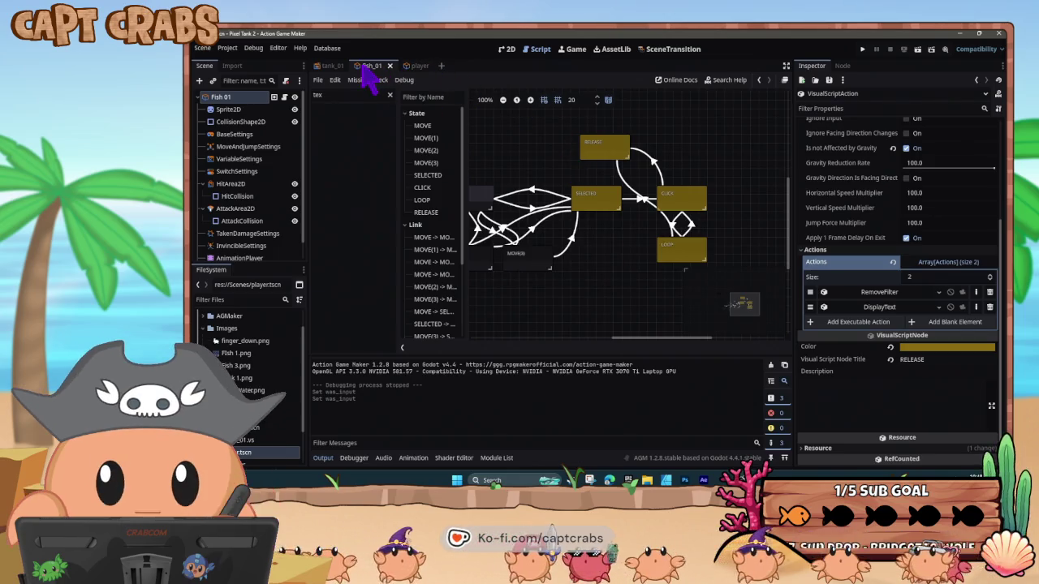
In the 2D view, select the fish's AnimationPlayer and open the animation library manager
click(505, 48)
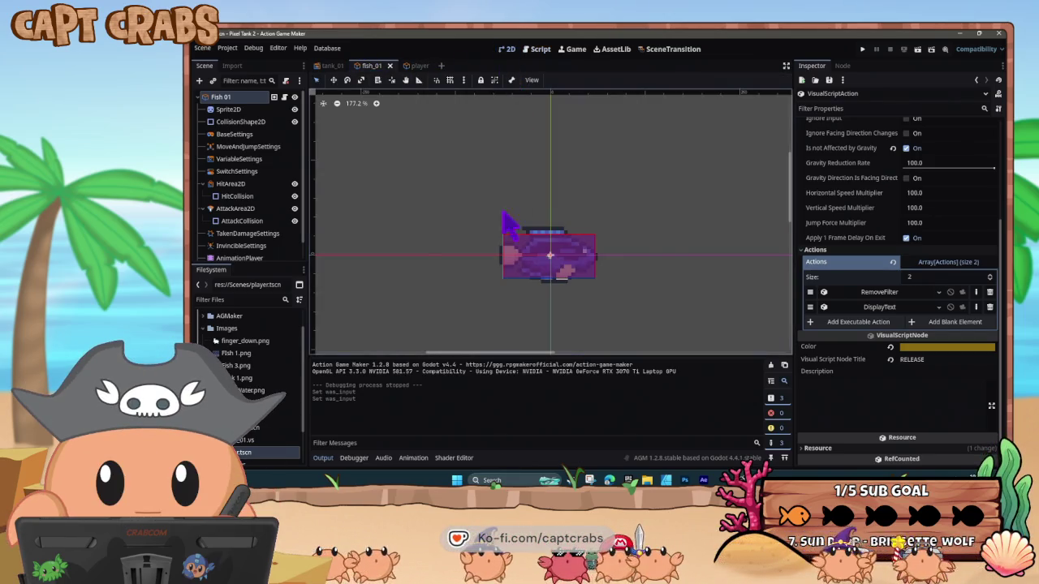
scroll(276, 235, down, 1)
click(252, 242)
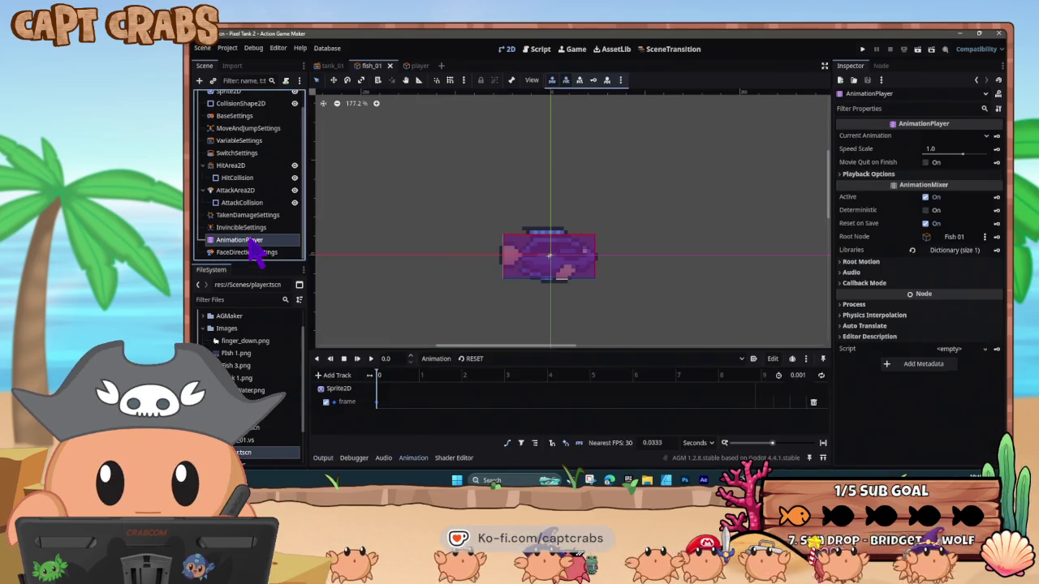
click(439, 360)
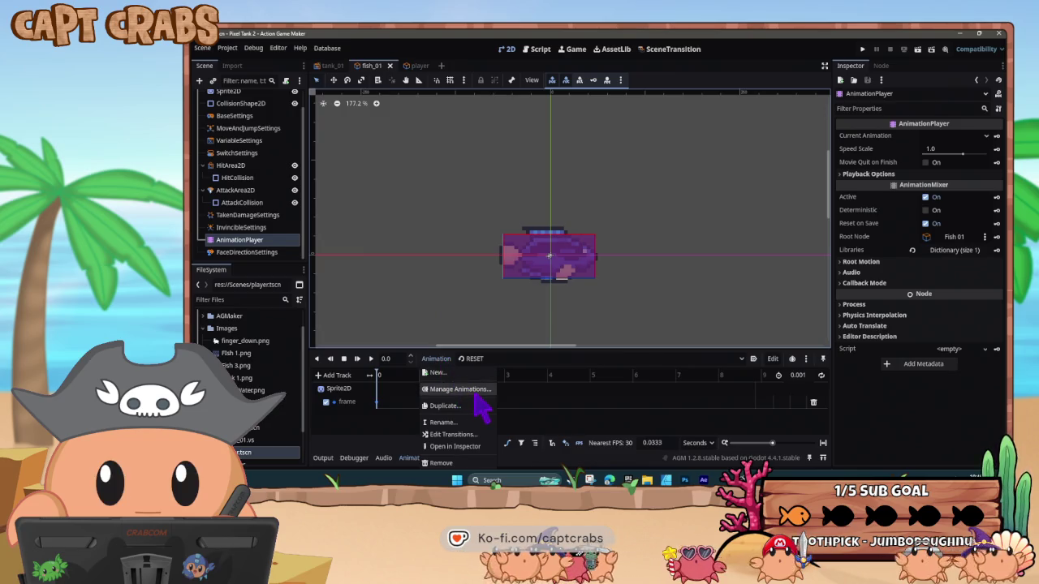
click(477, 393)
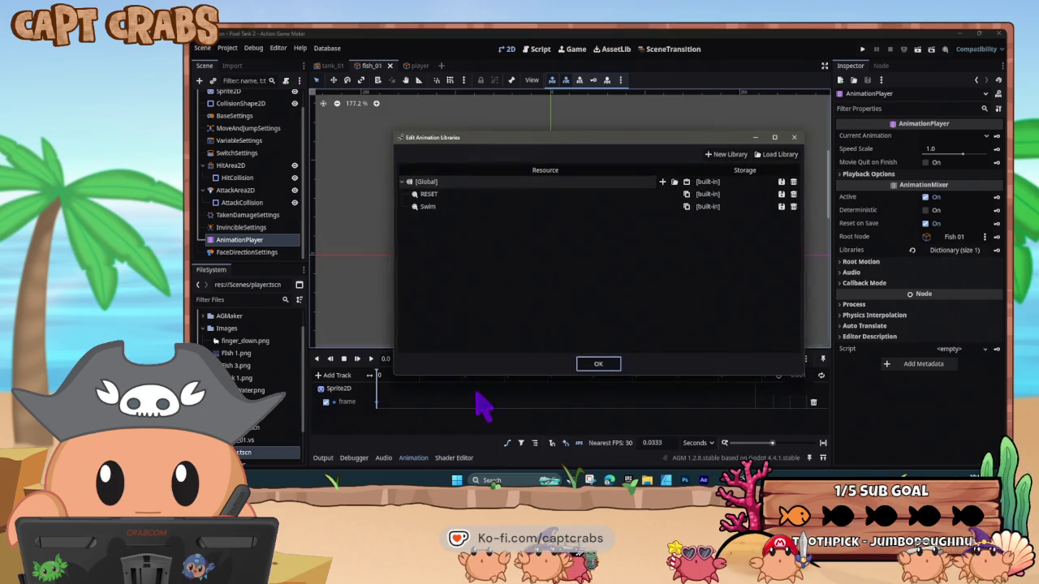
Duplicate the Swim animation, rename the copy to SELECTED, and confirm with OK
double_click(469, 207)
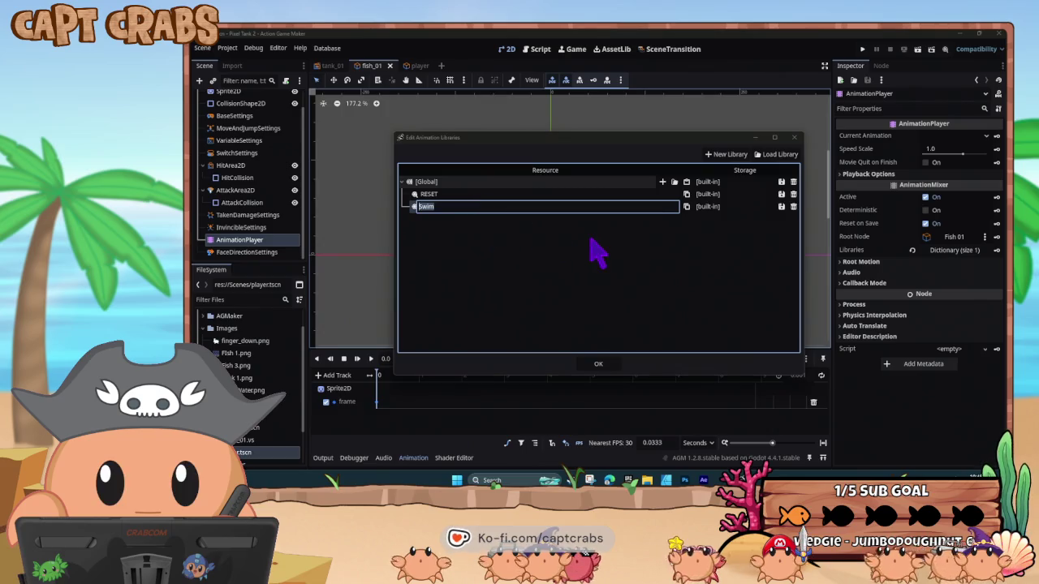
key(Return)
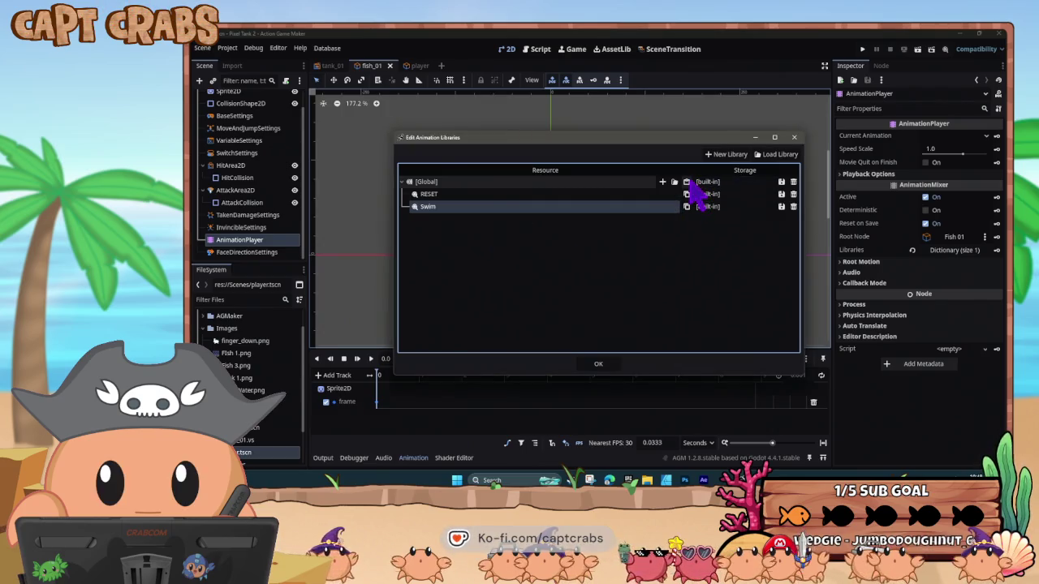
click(687, 182)
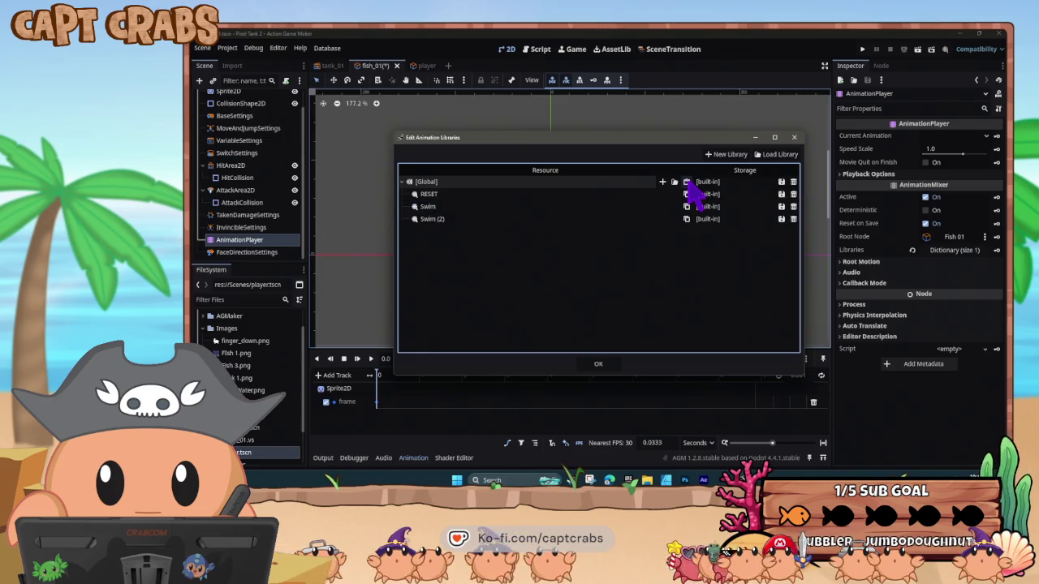
click(482, 219)
click(431, 219)
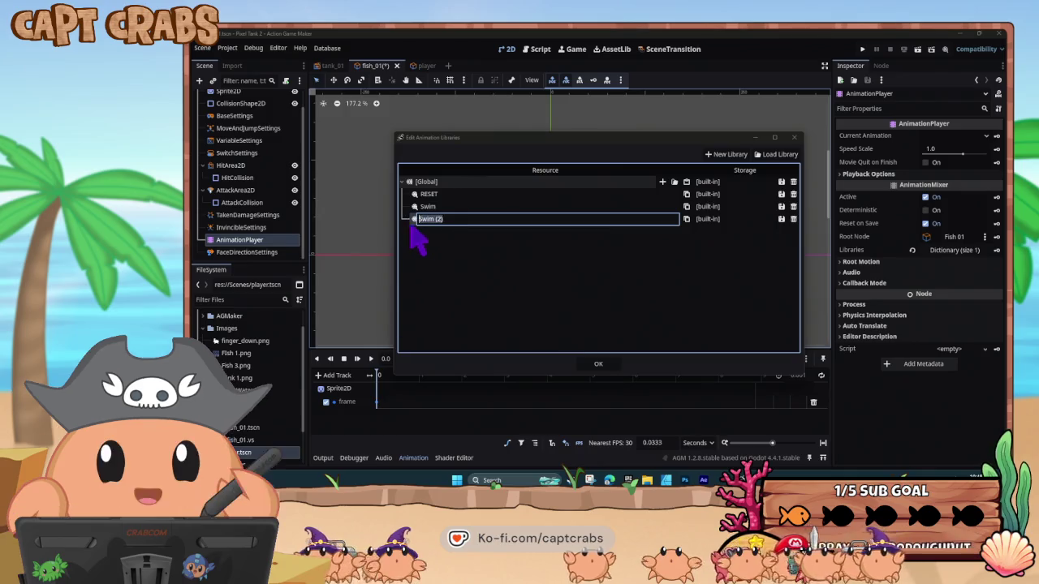
text(SELECTED)
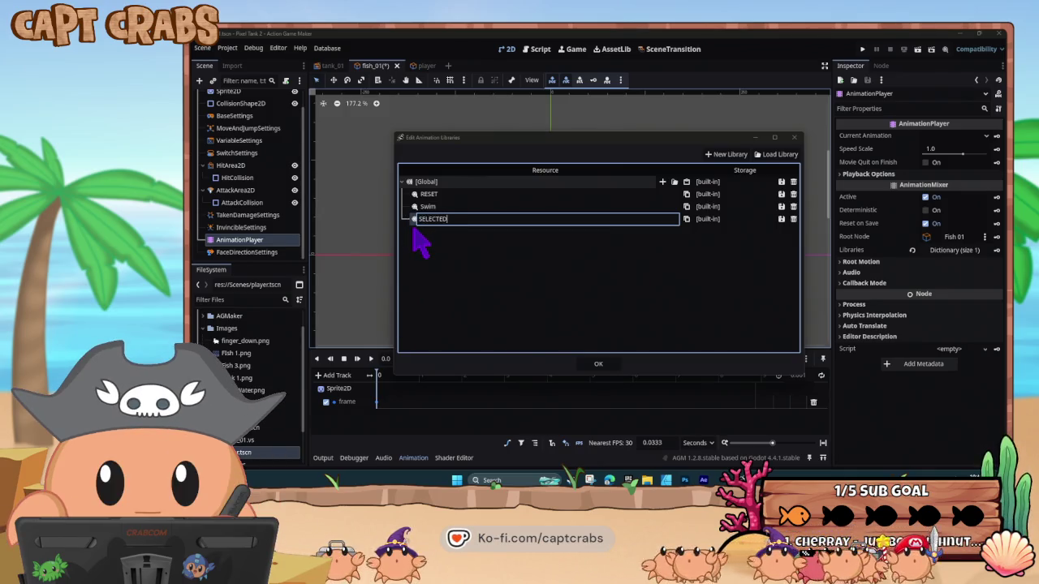
key(Return)
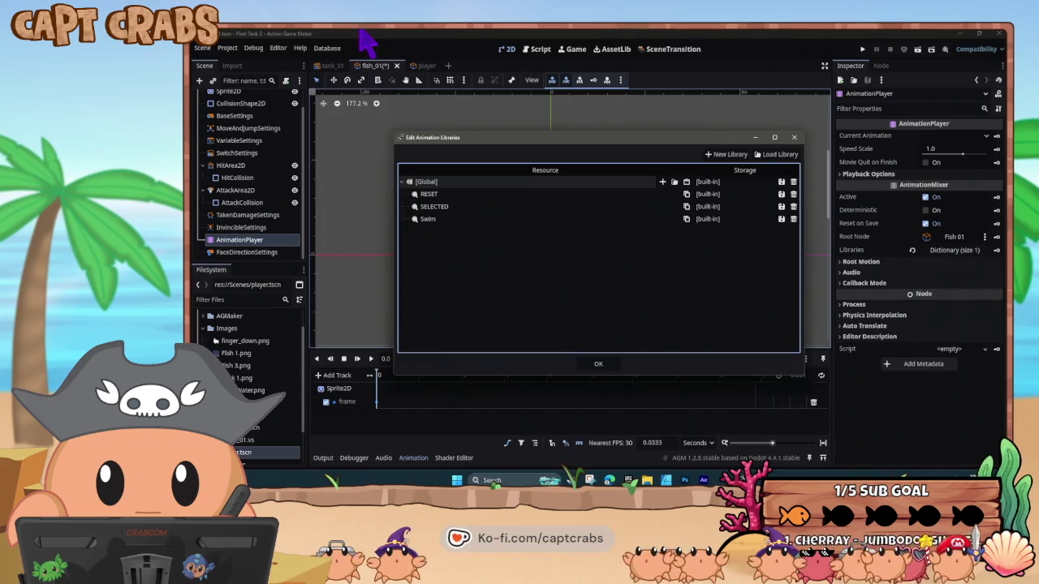
click(599, 364)
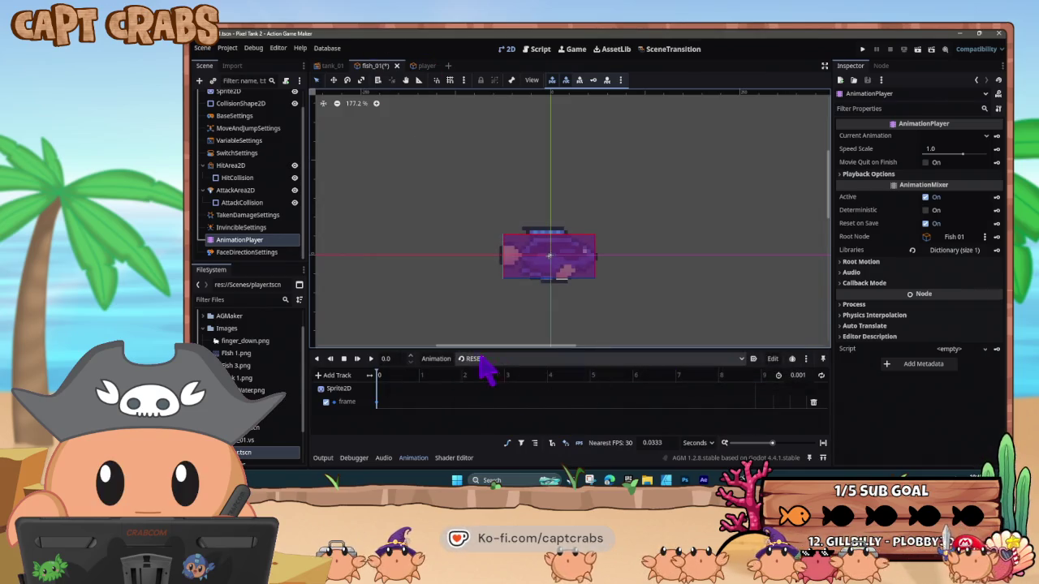
Look at the new SELECTED animation, then return to editing Swim
click(508, 359)
click(504, 383)
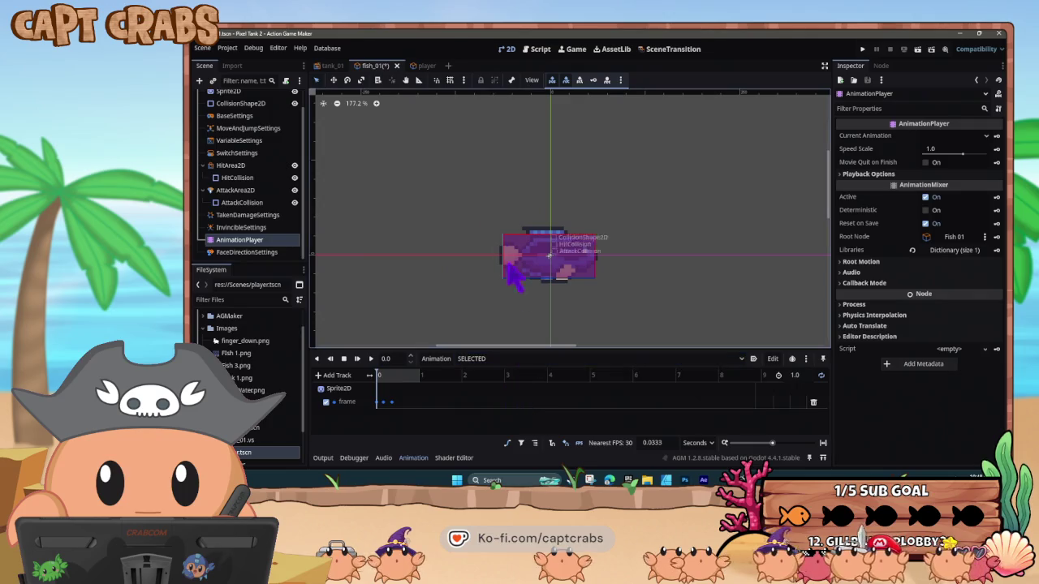
scroll(263, 191, up, 1)
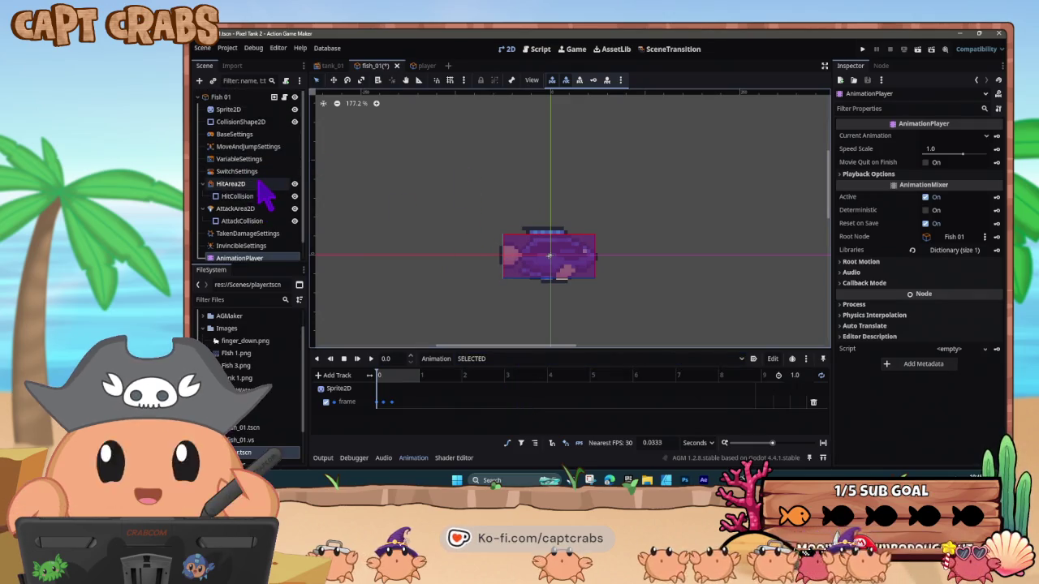
click(485, 358)
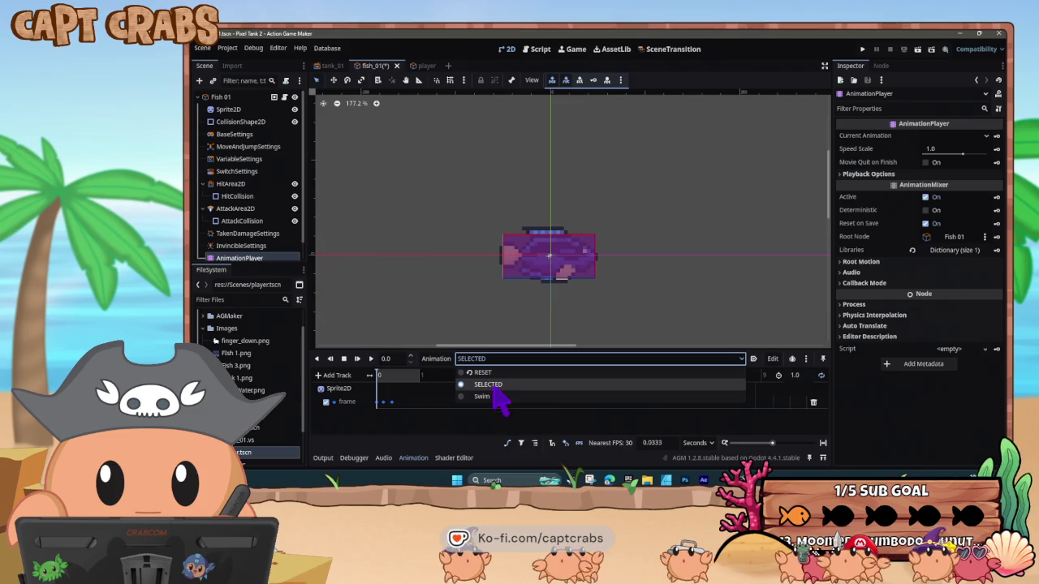
click(500, 397)
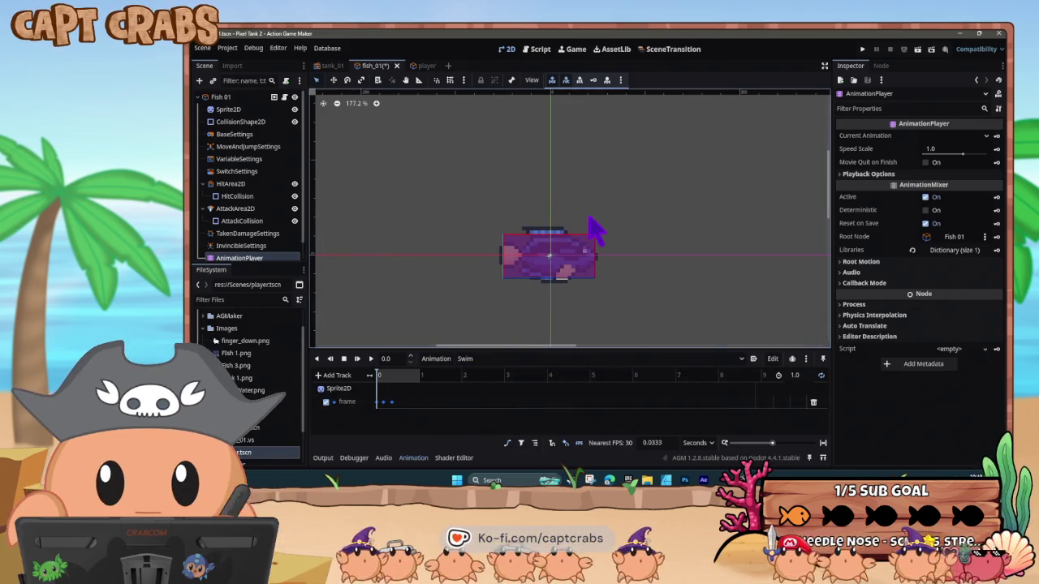
Select CollisionShape2D and key its Disabled property into the Swim animation
click(264, 110)
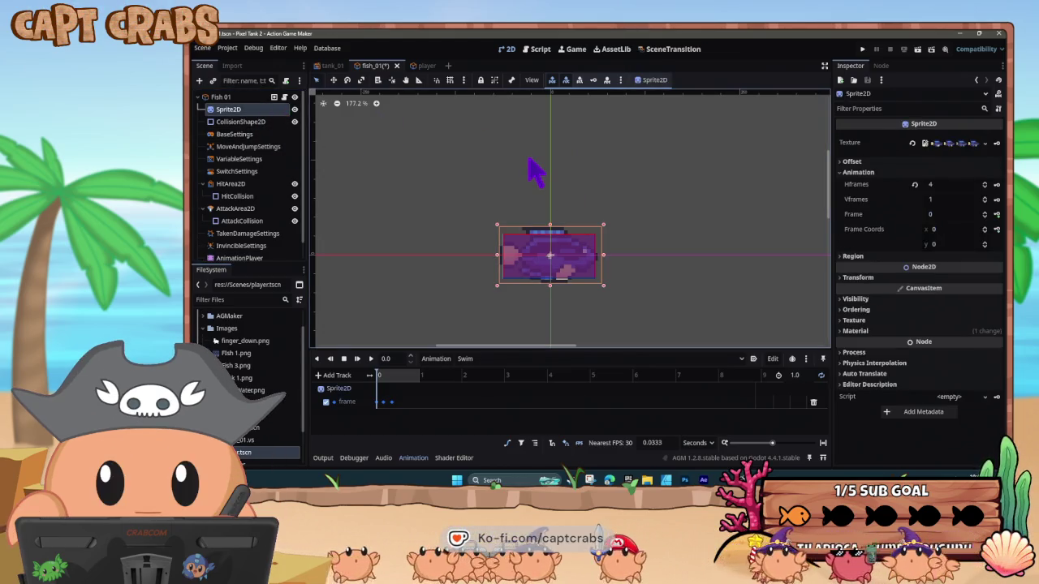
click(252, 122)
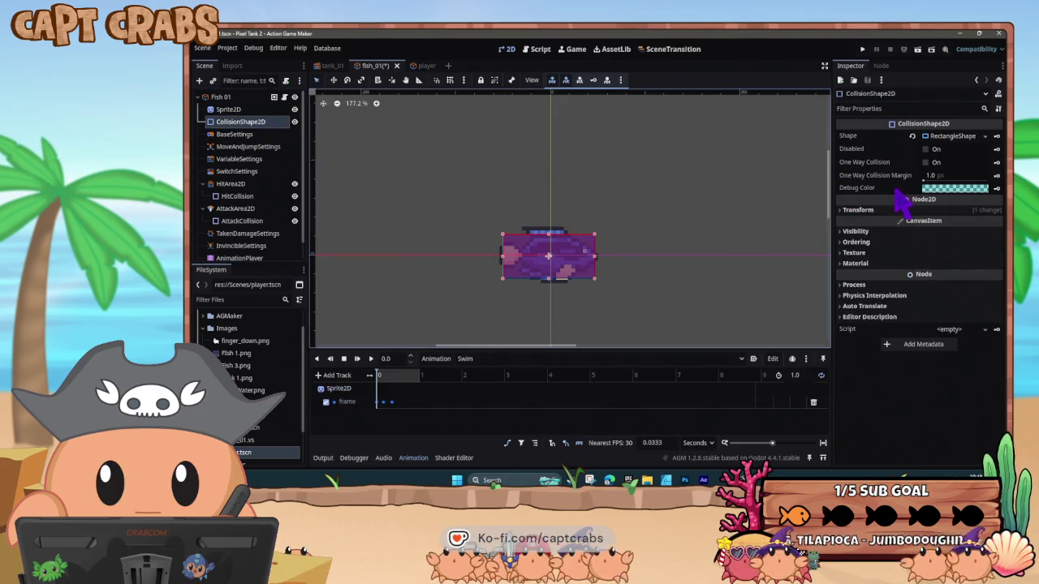
click(997, 149)
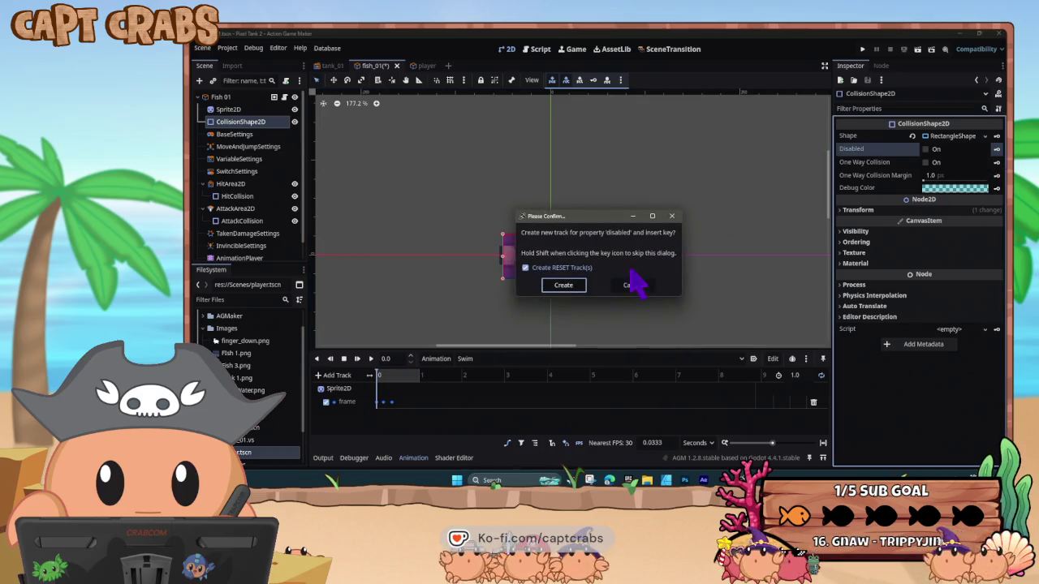
Create Swim's disabled track, key Disabled On into SELECTED at 0.0, and save fish_01
click(567, 289)
click(479, 358)
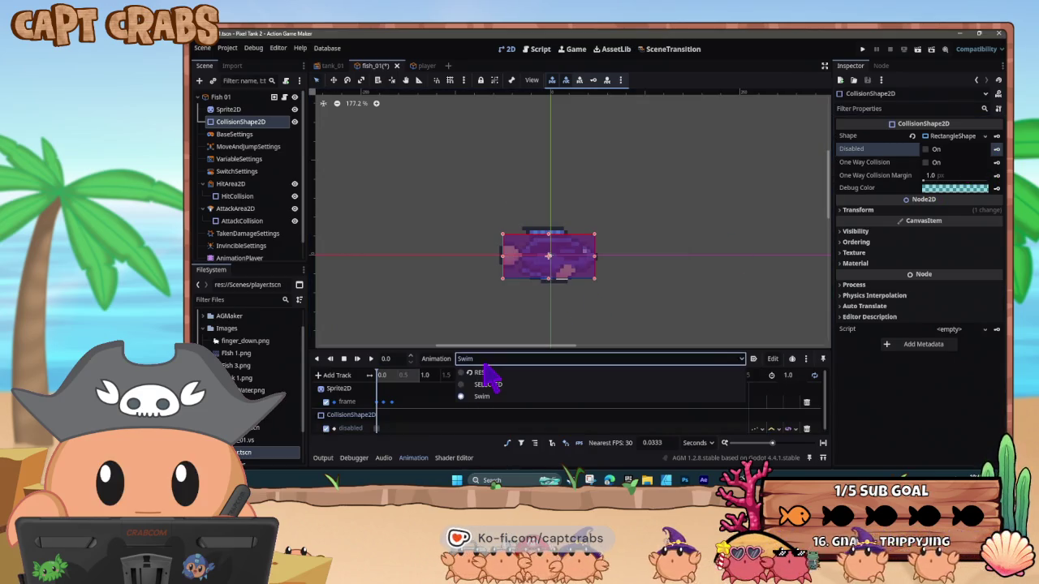
click(488, 384)
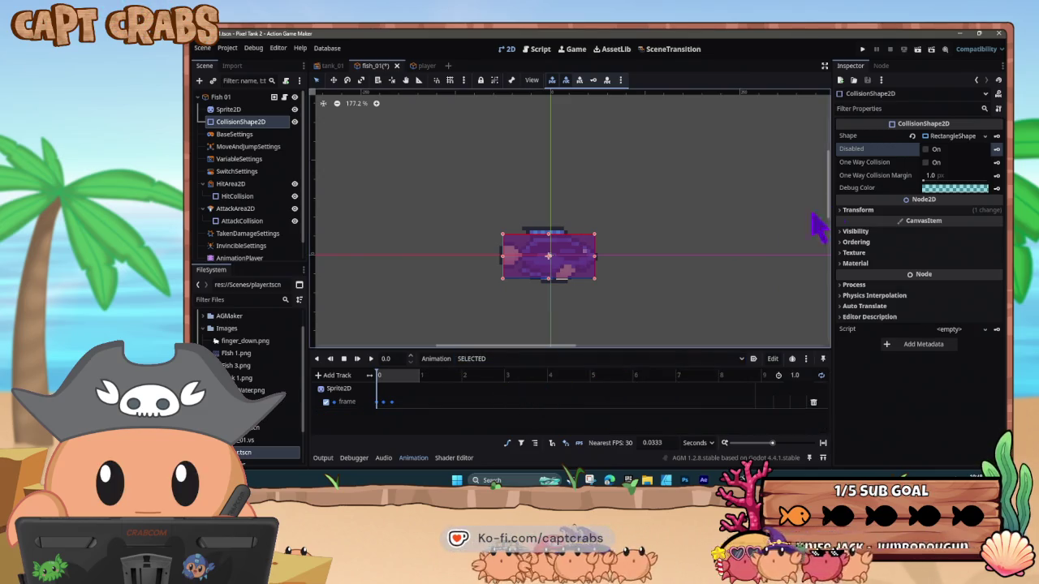
click(928, 155)
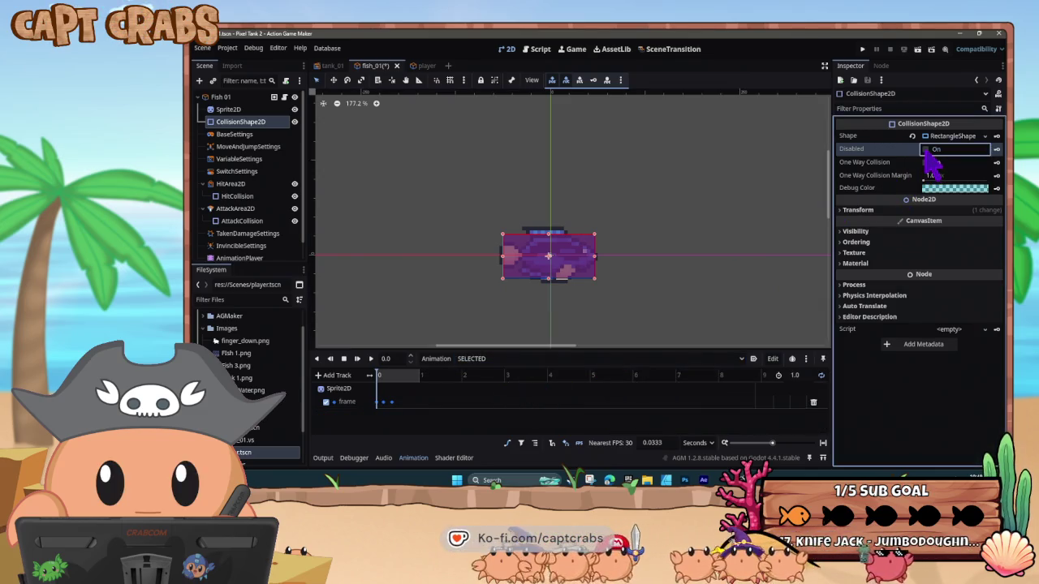
click(997, 149)
click(569, 286)
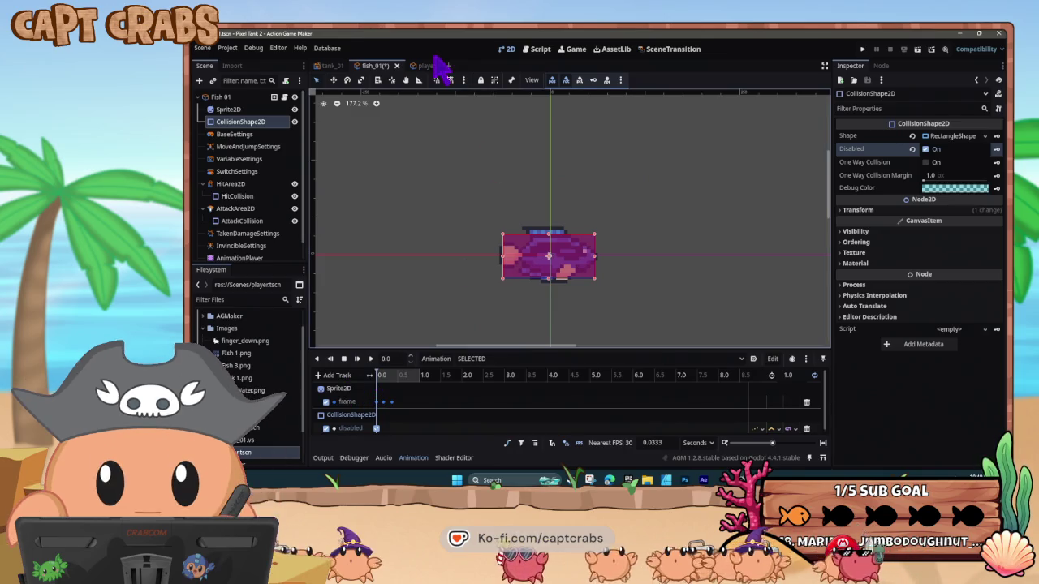
key(ctrl+s)
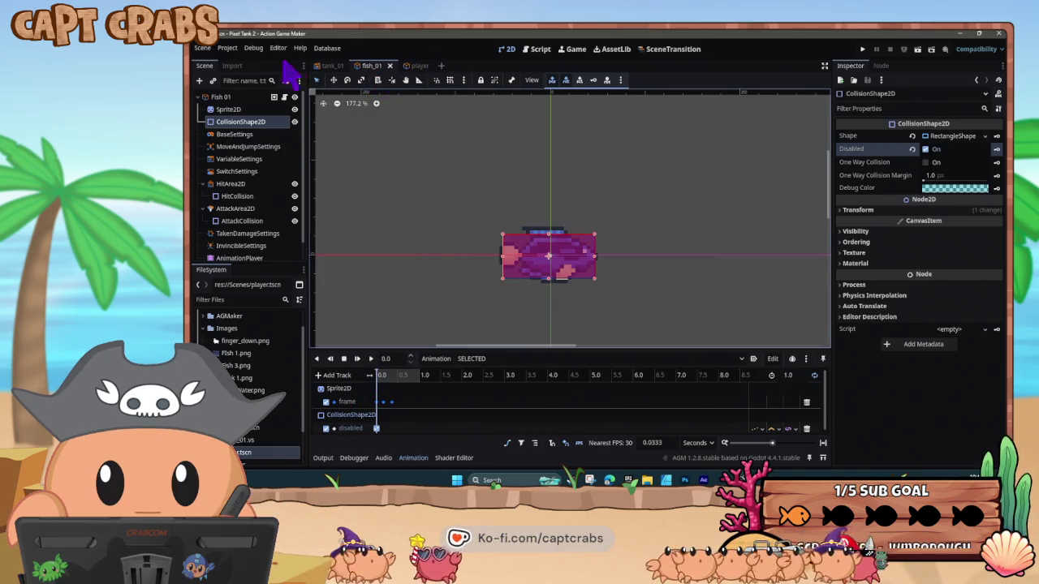
Add a new animation set to Fish 01 with a variant using the SELECTED animation
click(243, 98)
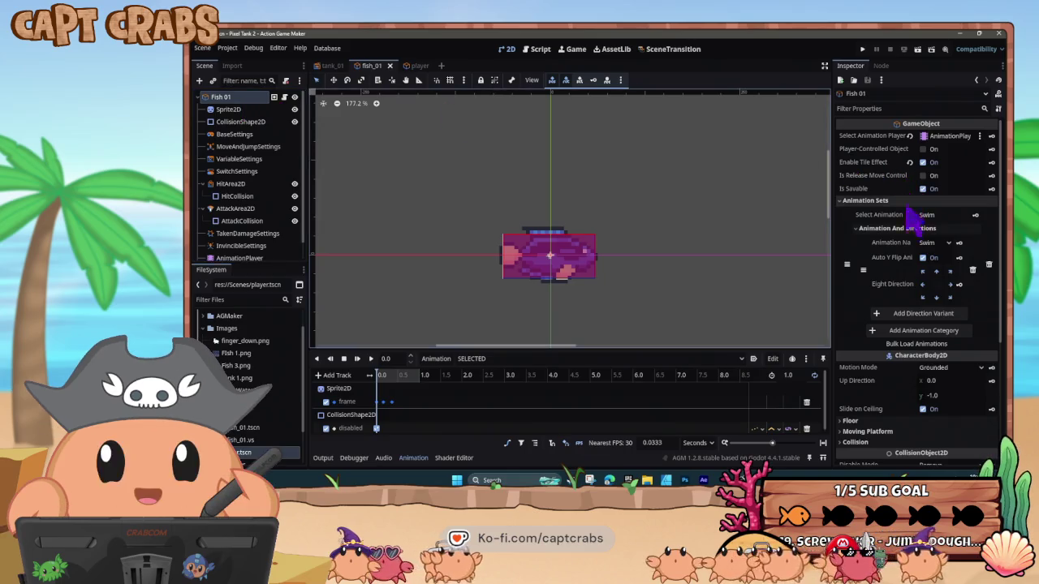
click(910, 328)
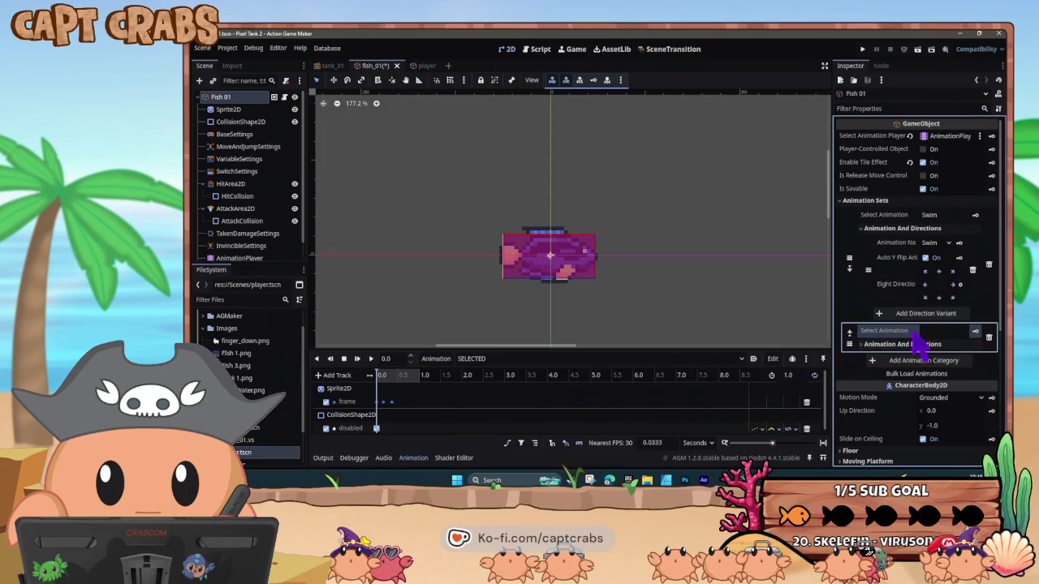
click(913, 345)
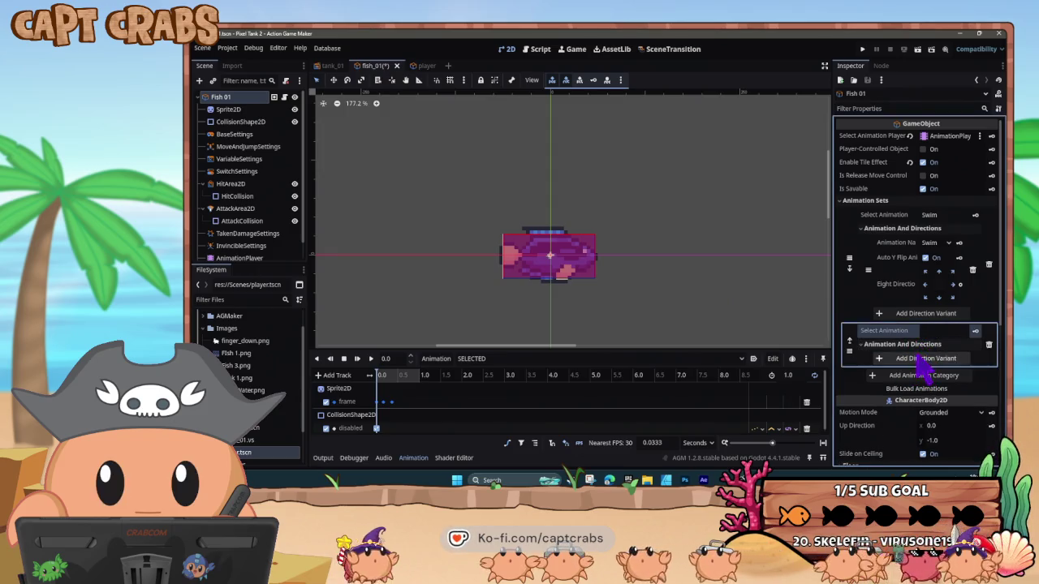
click(922, 359)
click(934, 361)
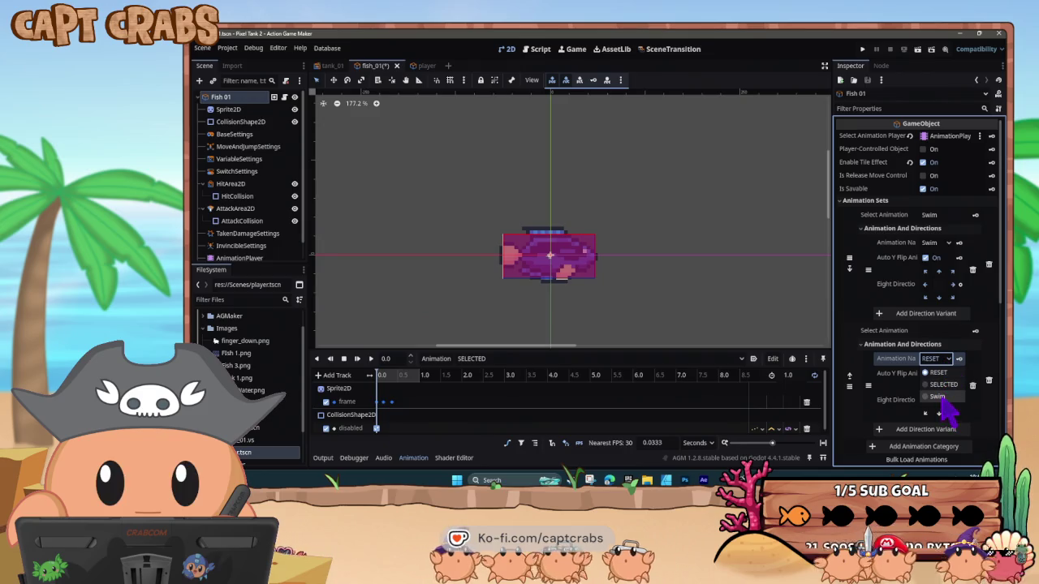
text(sCTED)
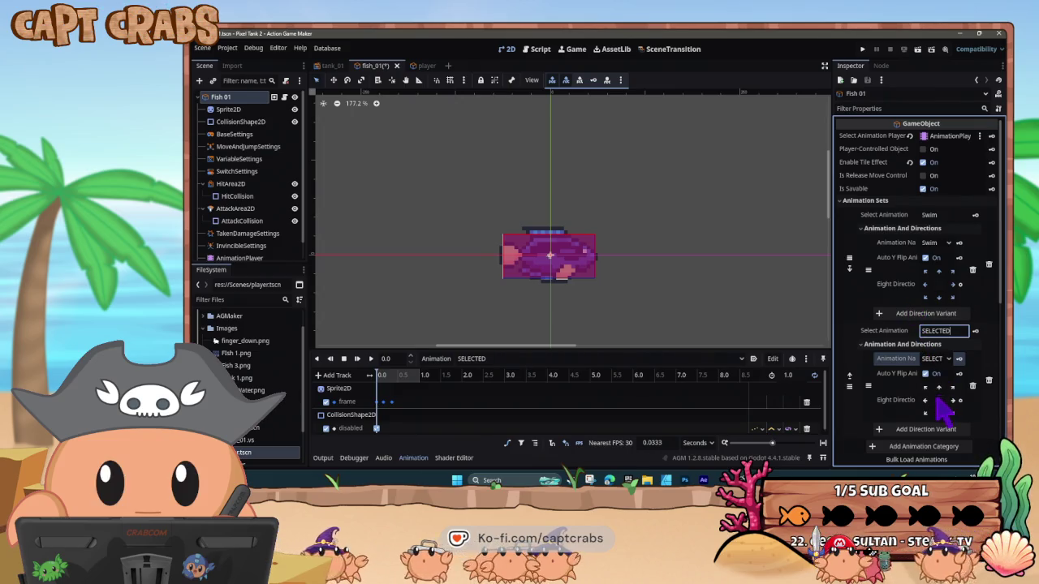
key(Return)
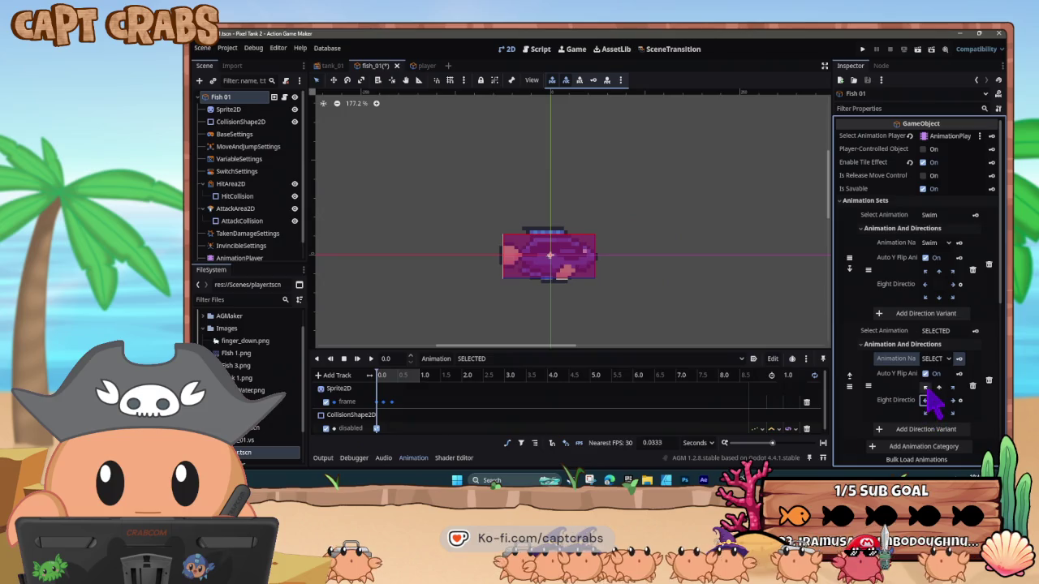
Choose the SELECTED variant's direction, comparing it with the Swim set's direction settings
click(939, 388)
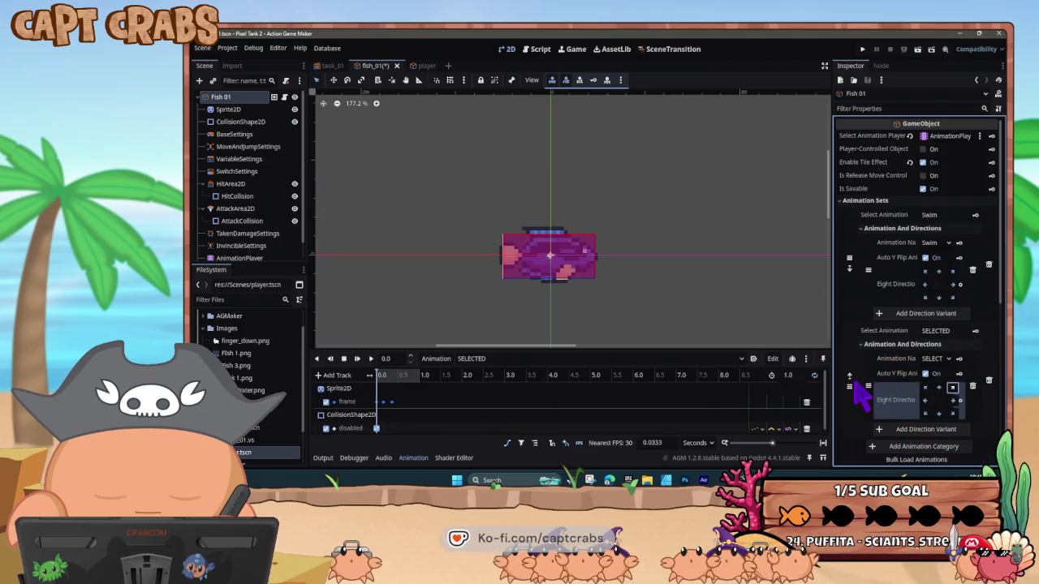
click(907, 289)
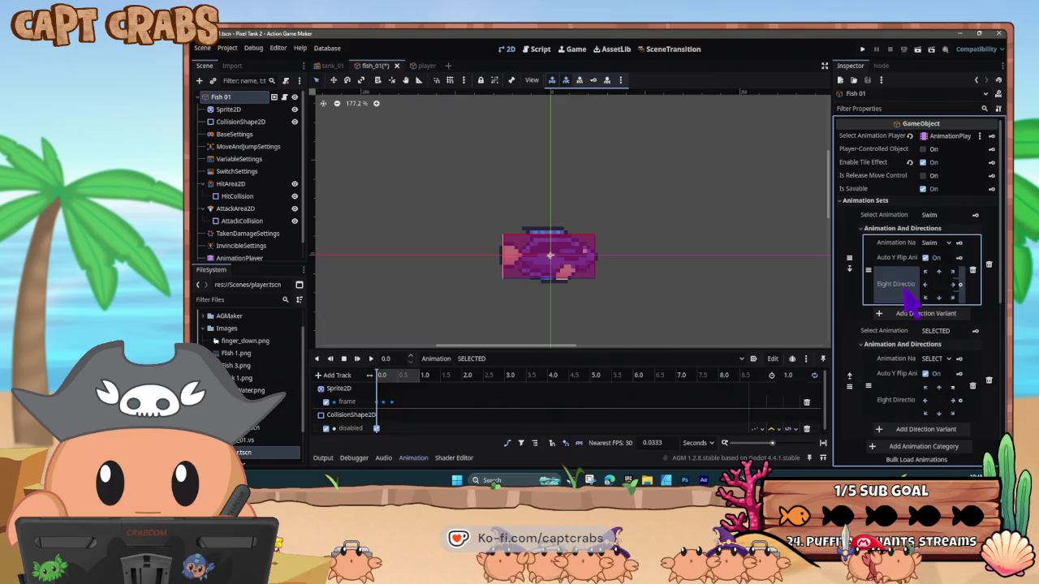
click(911, 410)
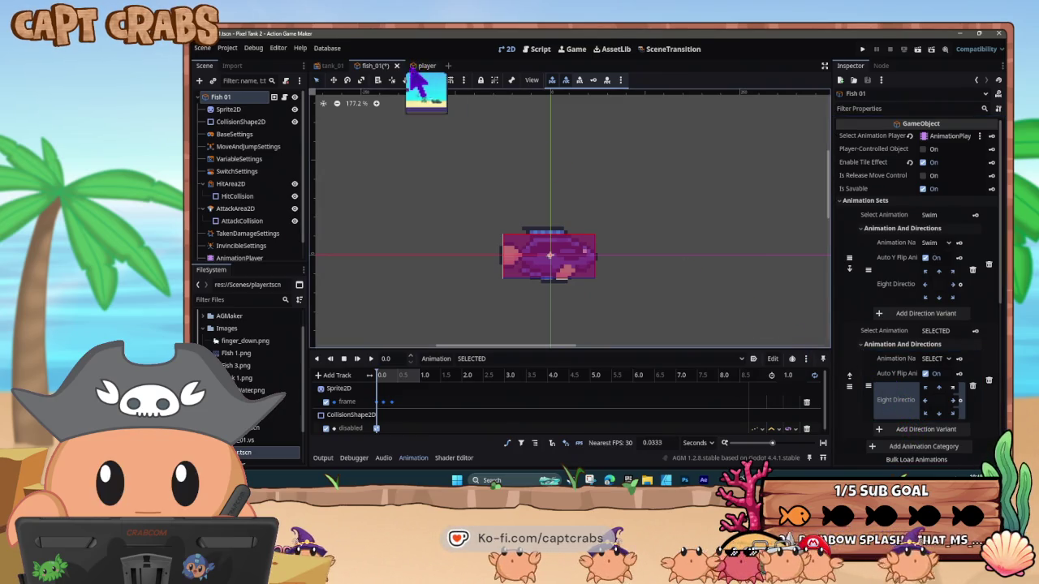
click(540, 50)
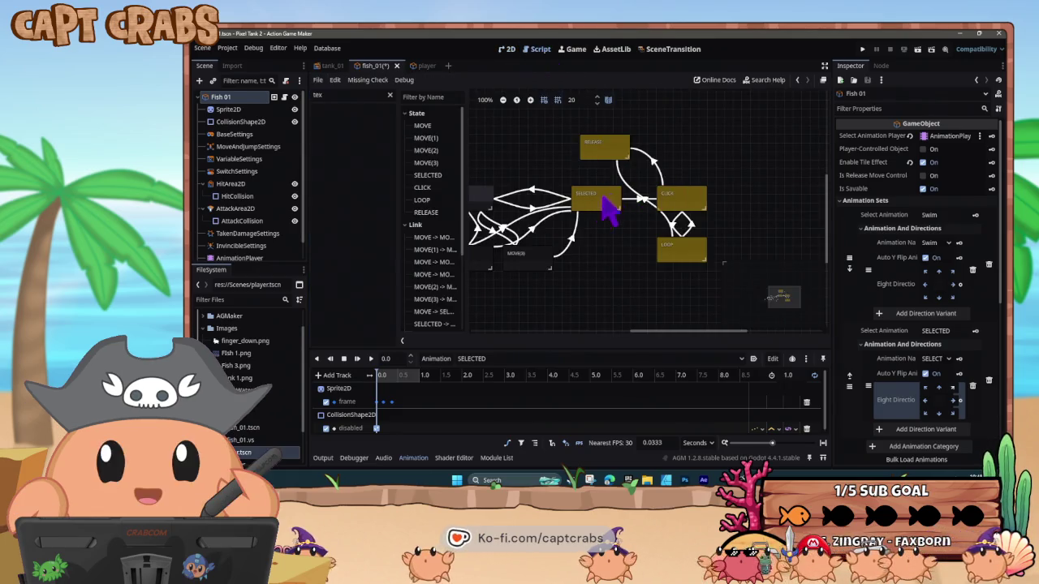
Make both the CLICK and LOOP states play the SELECTED animation
click(688, 204)
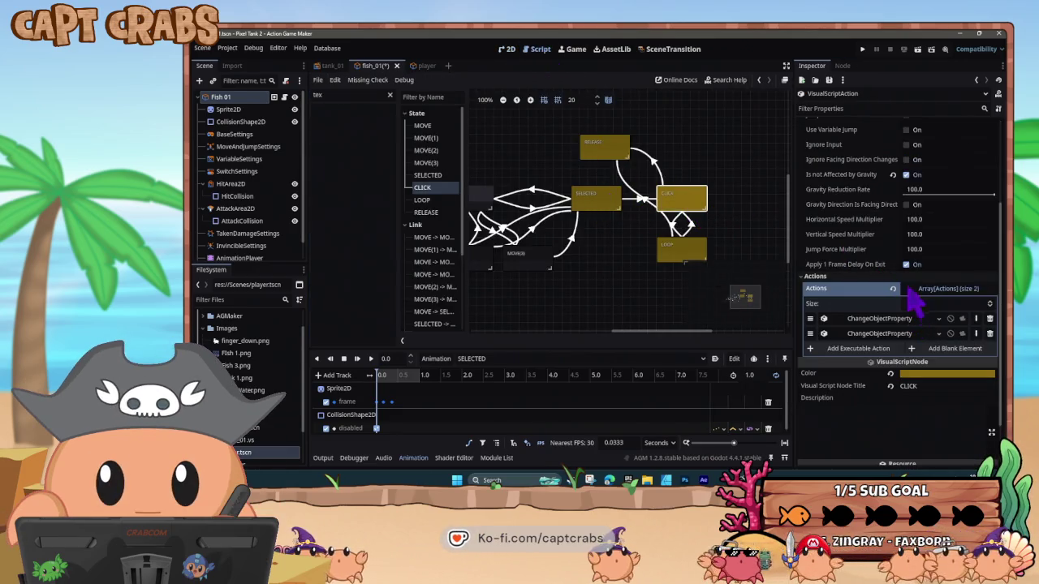
scroll(901, 228, up, 3)
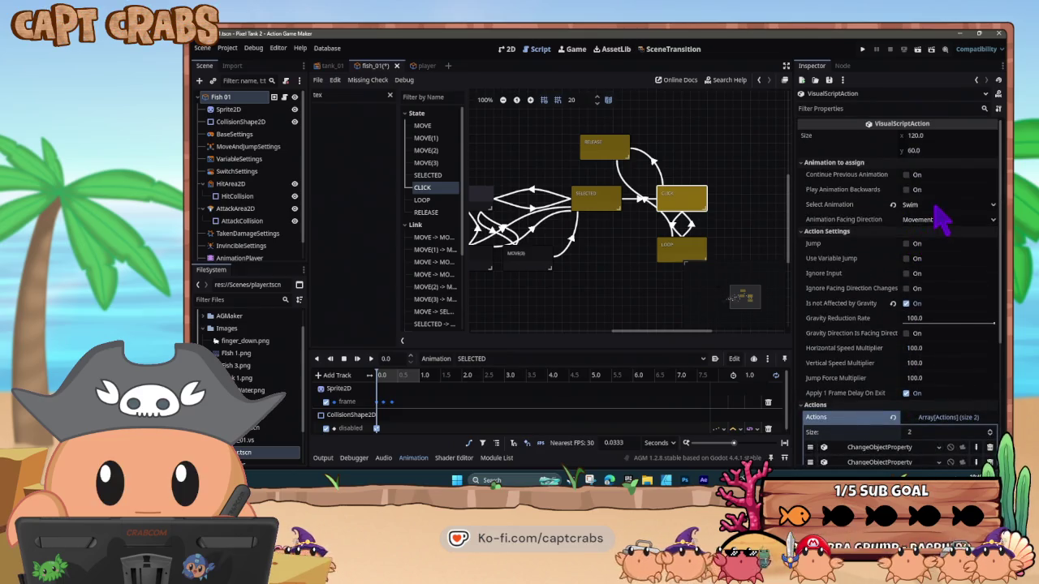
click(935, 206)
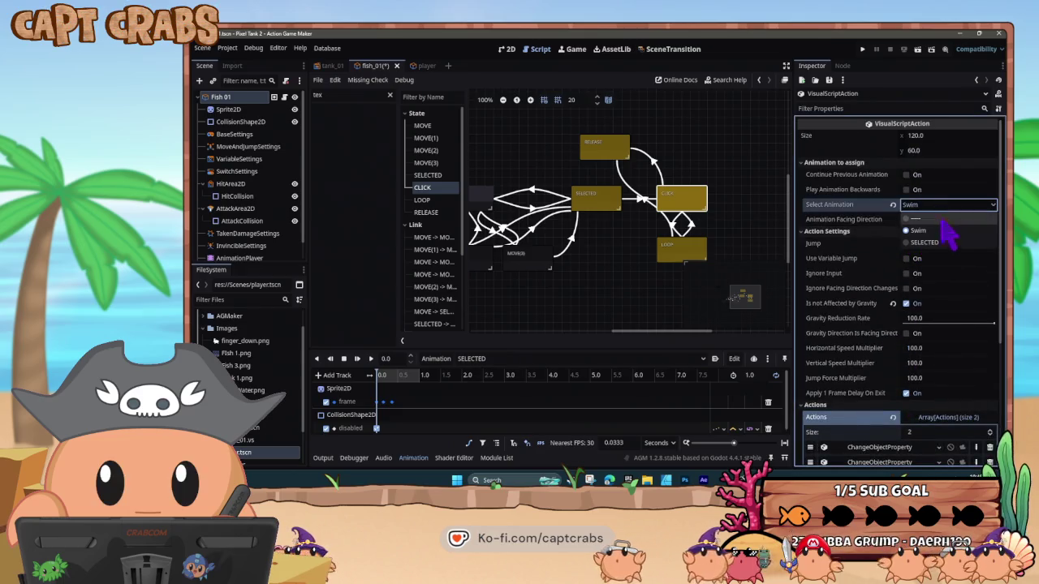
click(690, 247)
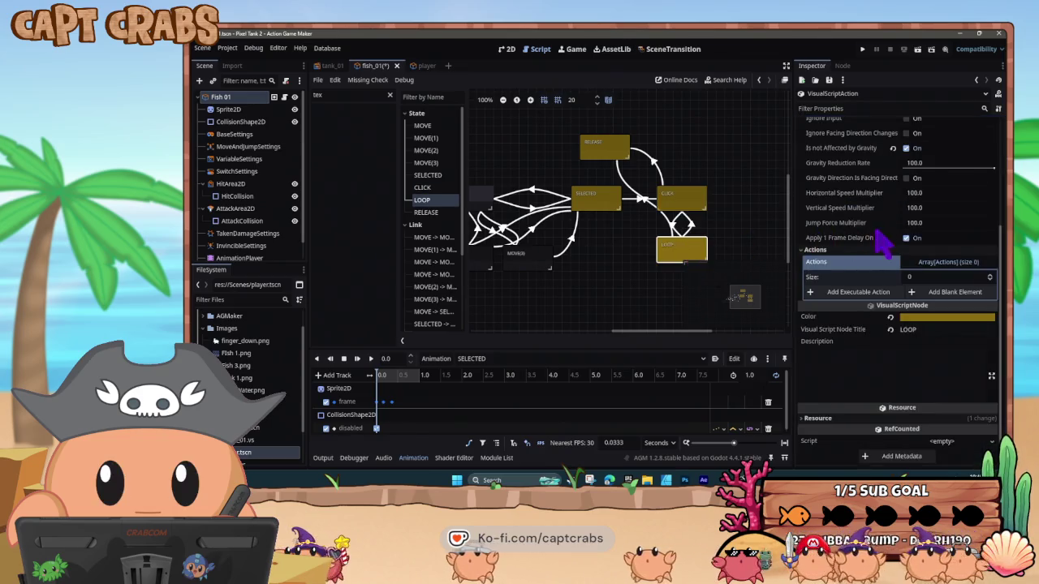
scroll(883, 235, up, 4)
click(925, 219)
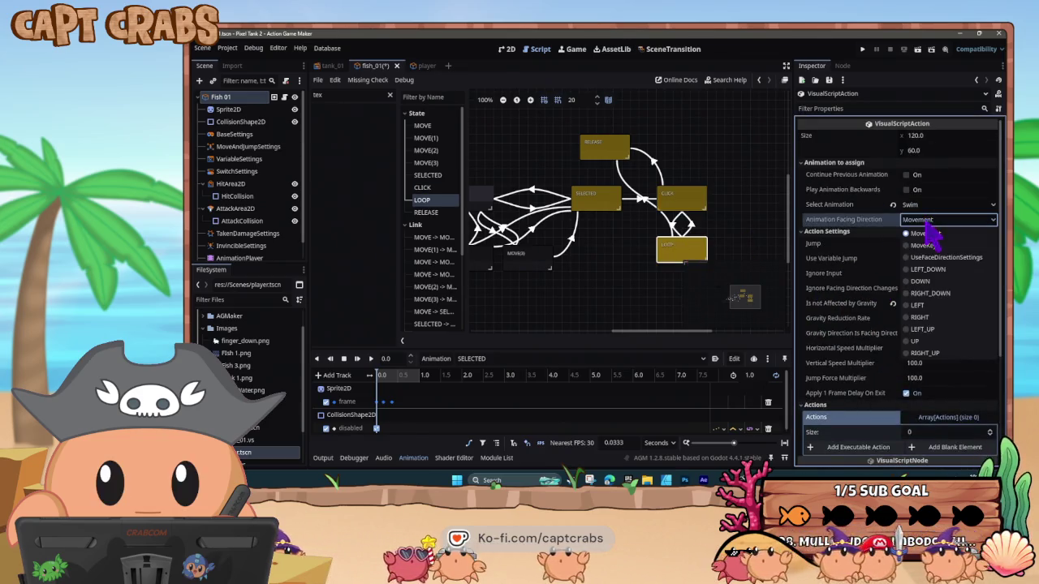
click(928, 215)
click(926, 204)
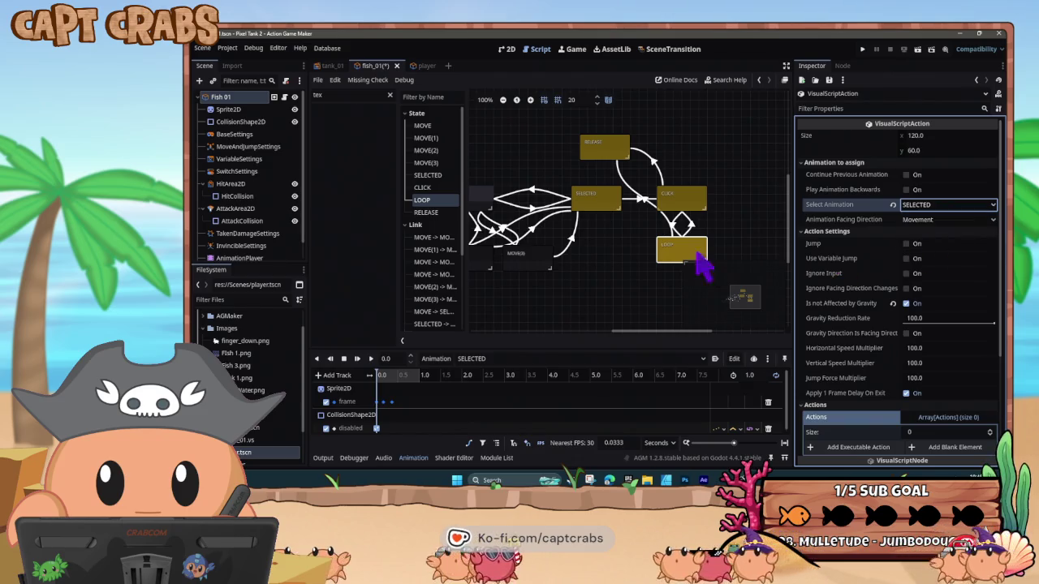
Deselect the state, save the fish scene with Ctrl+S and launch the game
click(636, 262)
key(ctrl+s)
key(F5)
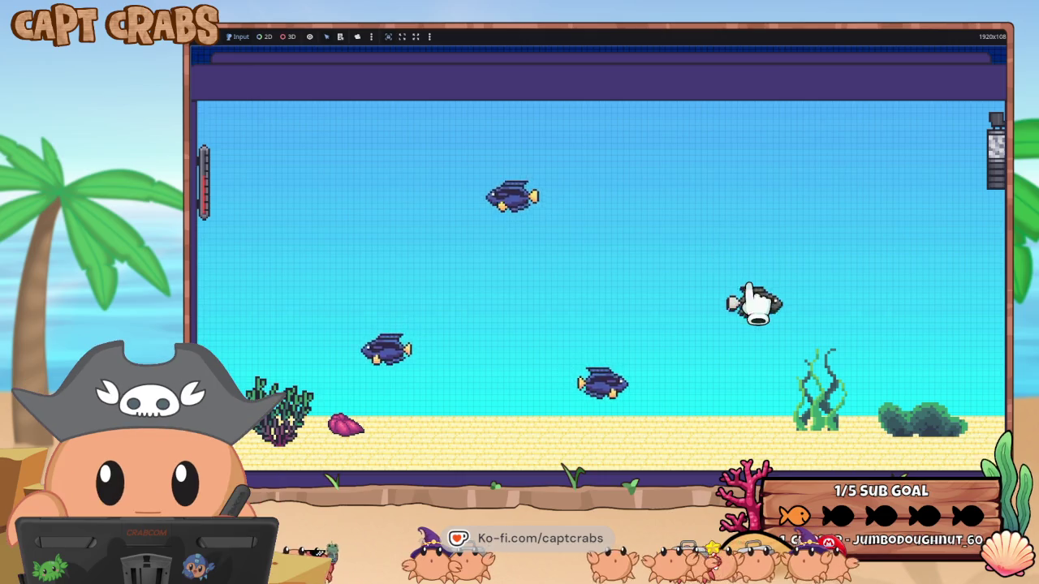
Drag a fish upward in the running tank, then return to the editor via the Start menu
mouse_move(627, 394)
mouse_down()
mouse_move(349, 371)
mouse_move(339, 382)
mouse_move(503, 171)
mouse_move(498, 120)
mouse_move(696, 259)
mouse_move(571, 313)
mouse_move(557, 290)
mouse_move(433, 278)
mouse_move(788, 236)
mouse_move(848, 292)
mouse_move(687, 262)
mouse_move(601, 283)
mouse_move(360, 272)
mouse_move(781, 318)
mouse_move(371, 279)
mouse_move(508, 286)
mouse_move(622, 349)
mouse_move(484, 253)
mouse_move(626, 309)
mouse_move(476, 316)
mouse_move(626, 333)
mouse_move(614, 323)
mouse_move(621, 302)
mouse_move(476, 186)
mouse_move(526, 232)
mouse_move(650, 272)
mouse_up()
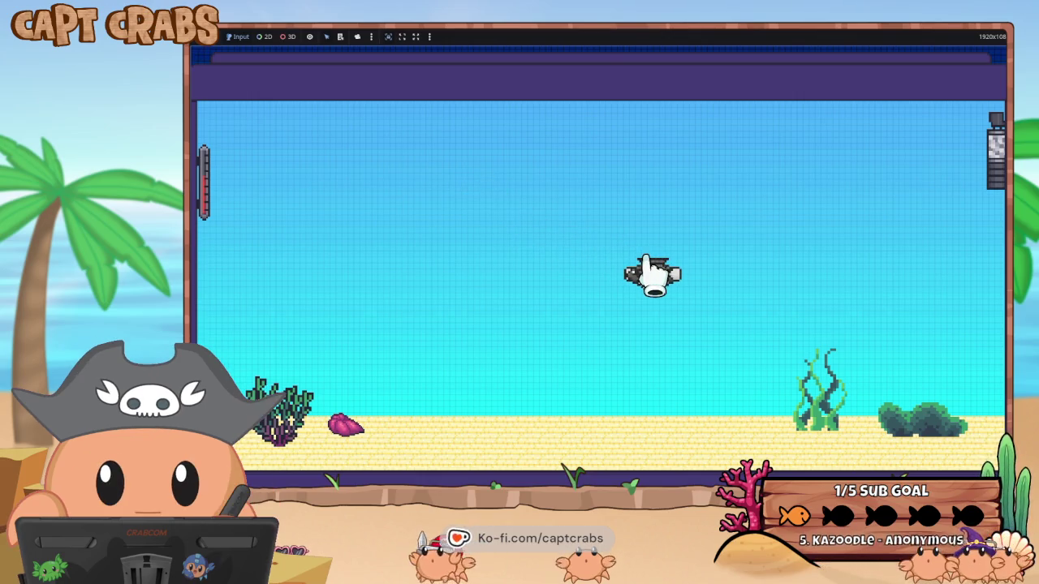
key(super)
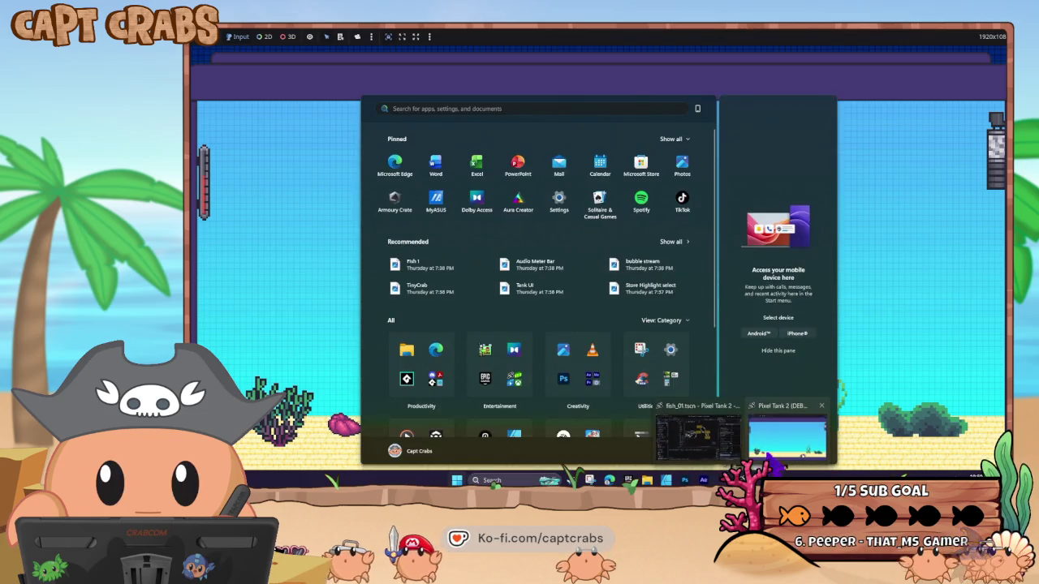
click(766, 443)
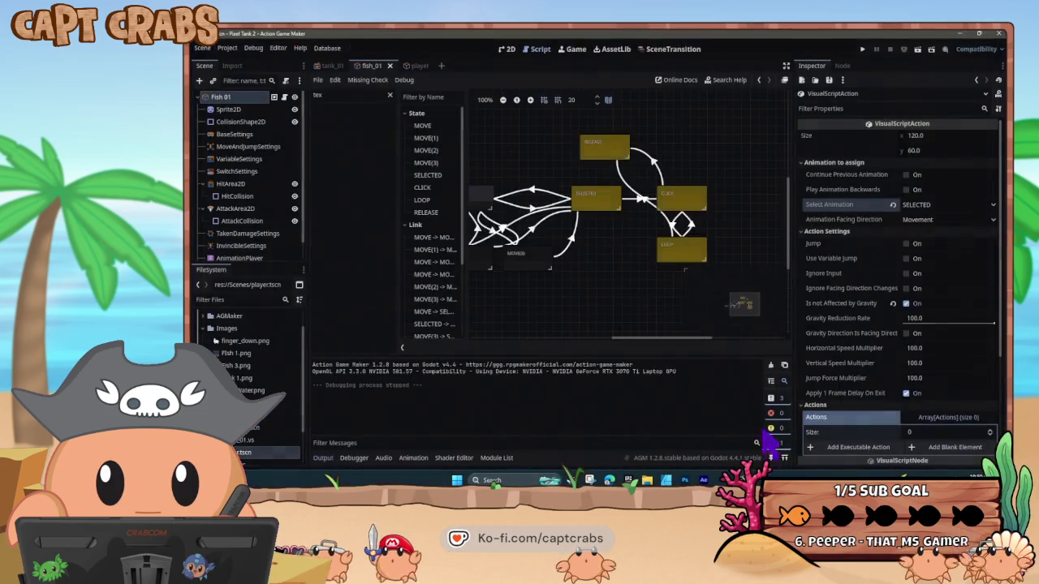
click(654, 162)
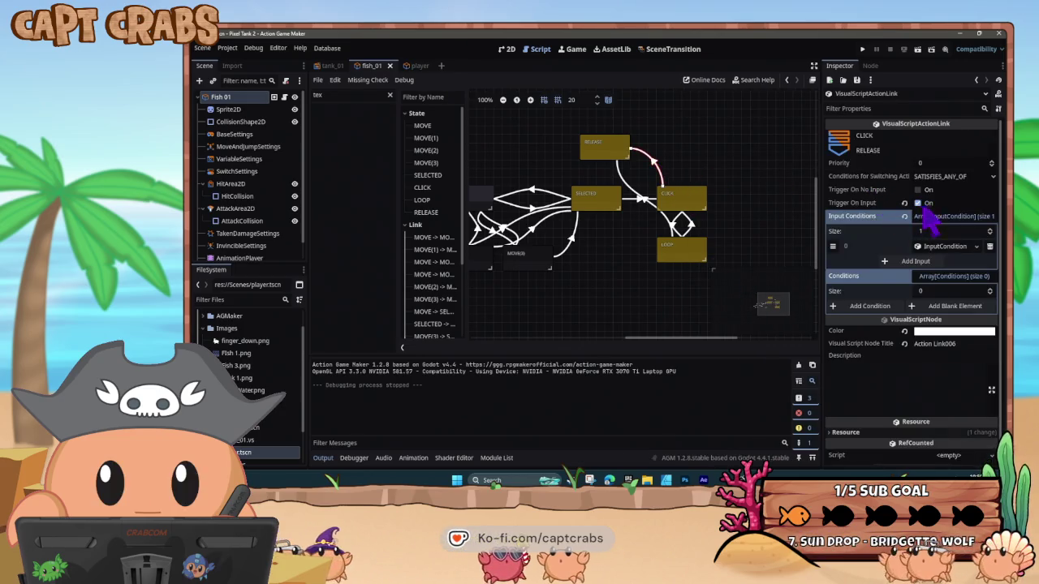
click(946, 246)
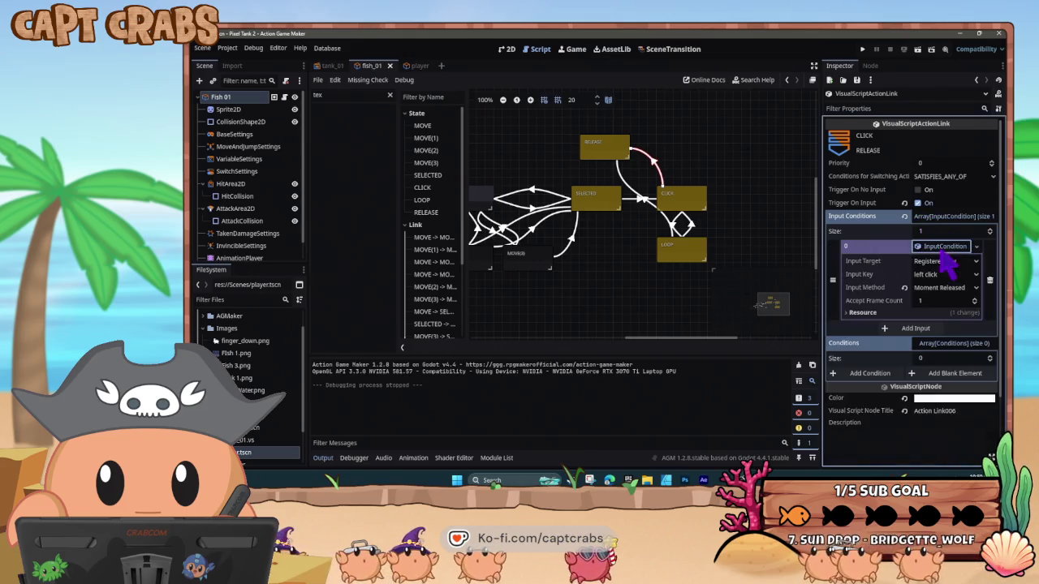
click(943, 288)
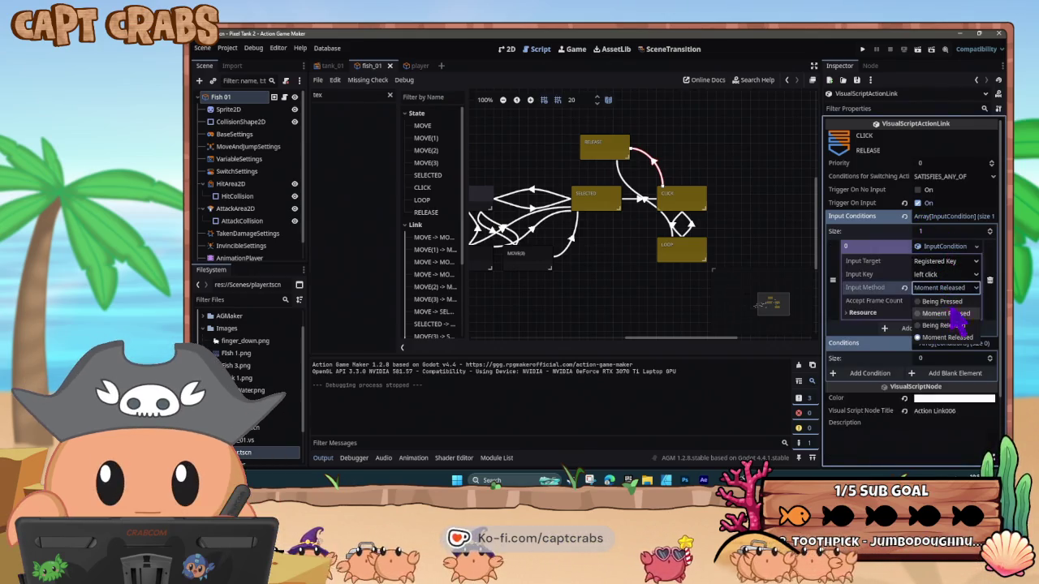
click(944, 301)
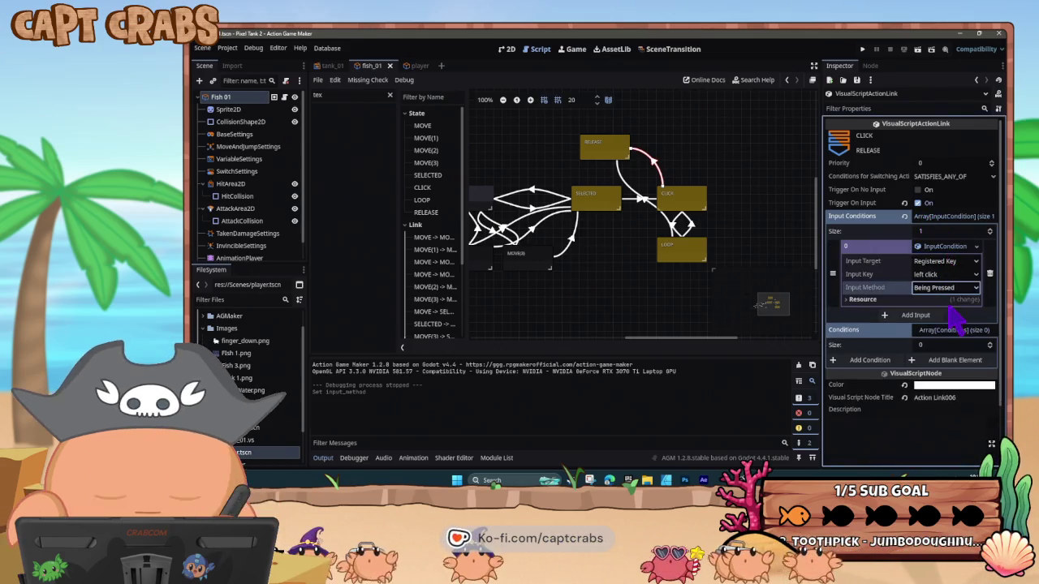
click(662, 215)
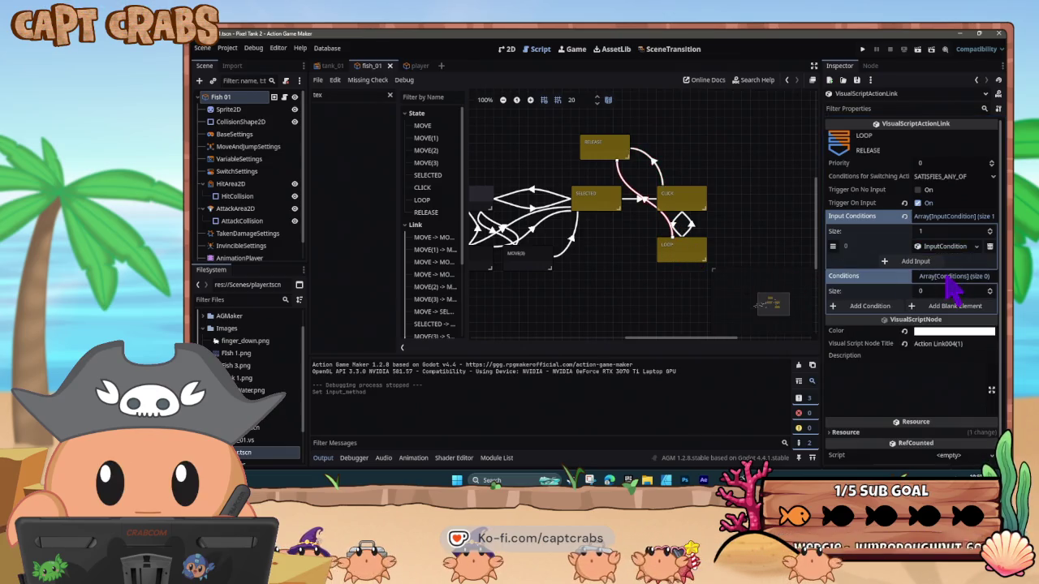
click(946, 246)
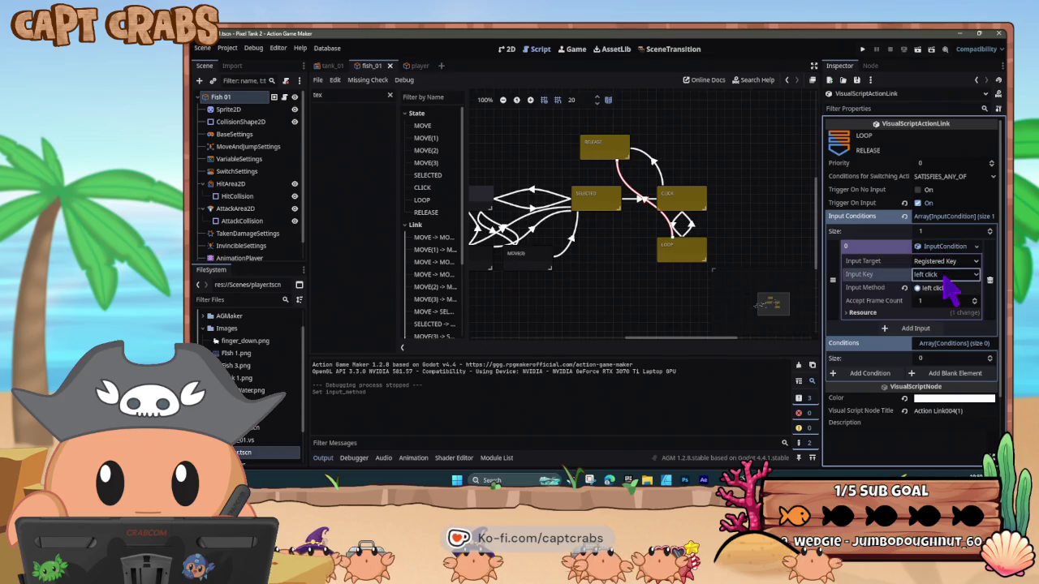
click(944, 289)
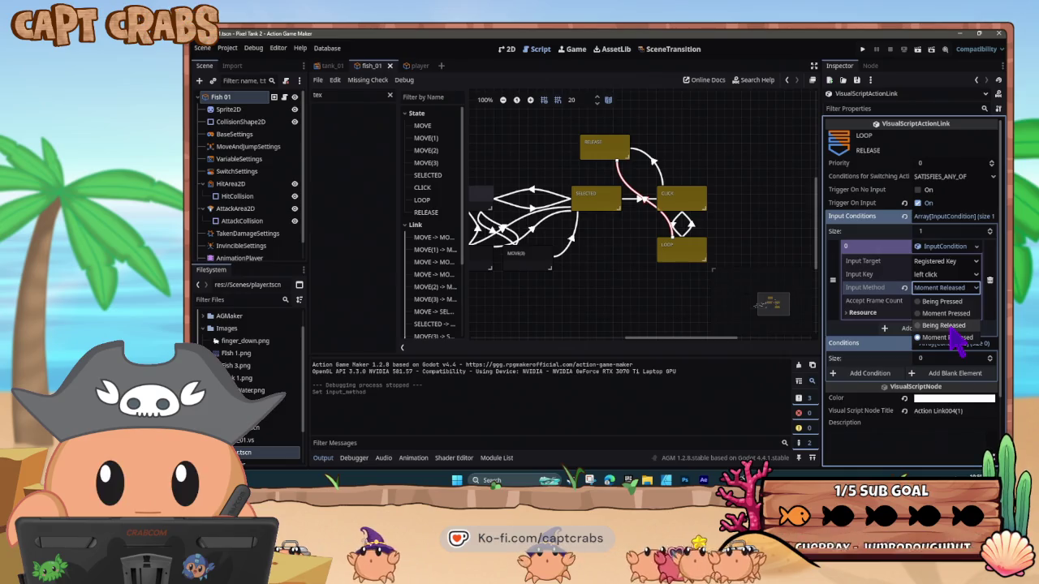
click(950, 329)
click(655, 166)
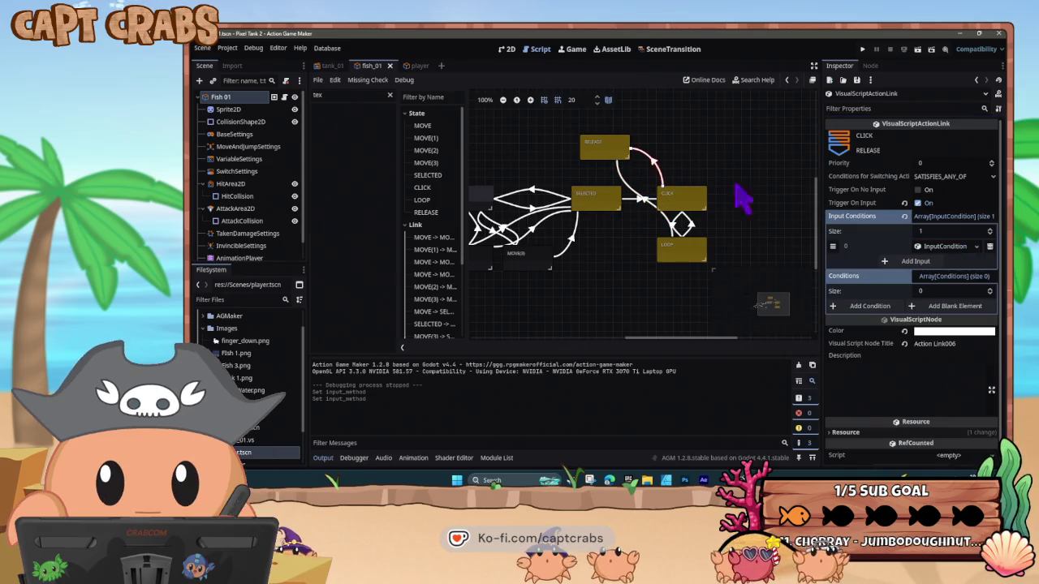
click(933, 247)
click(945, 290)
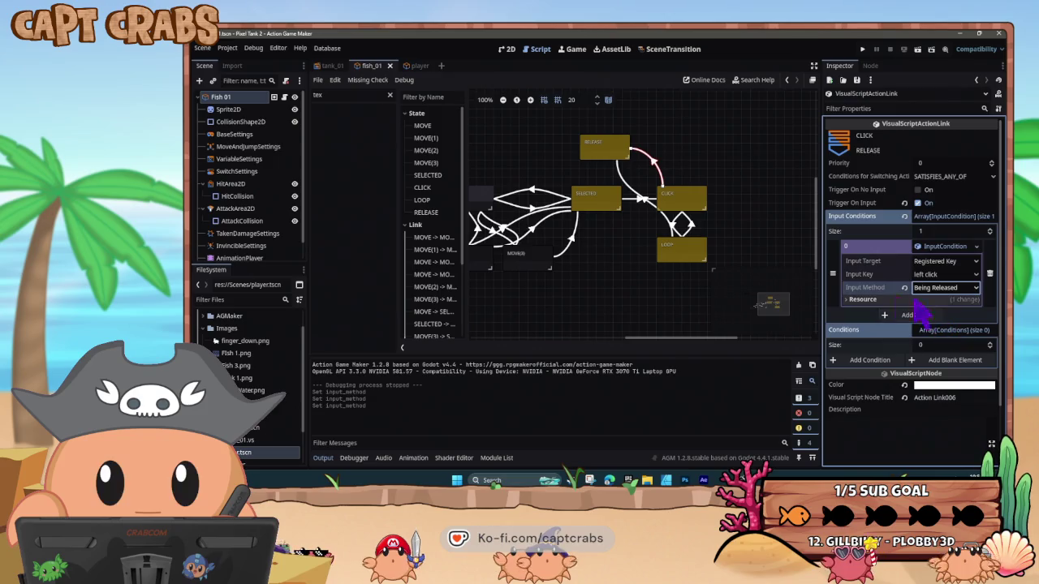
click(621, 151)
click(674, 203)
scroll(901, 357, down, 5)
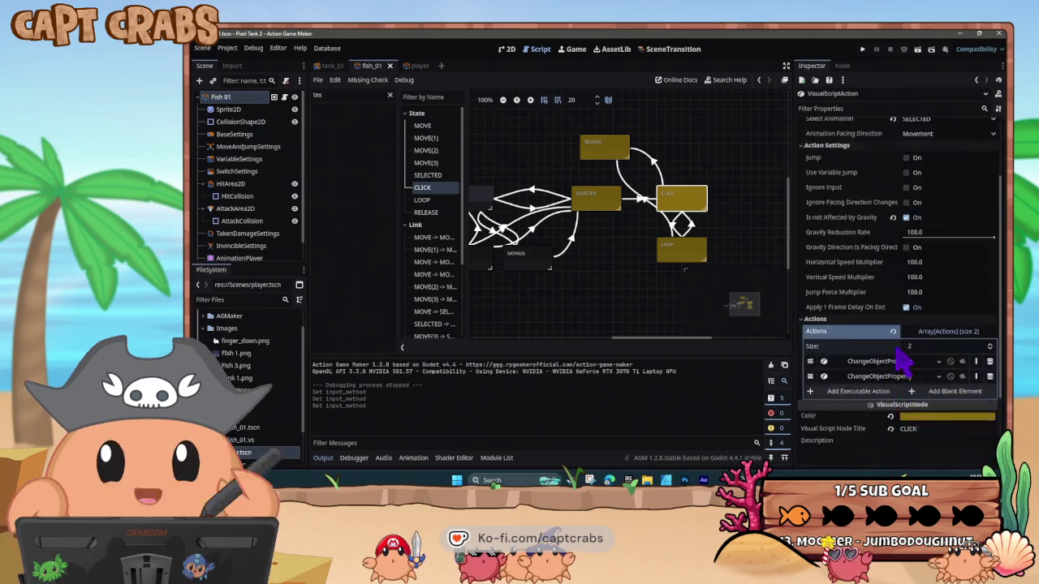
scroll(901, 357, down, 1)
click(885, 319)
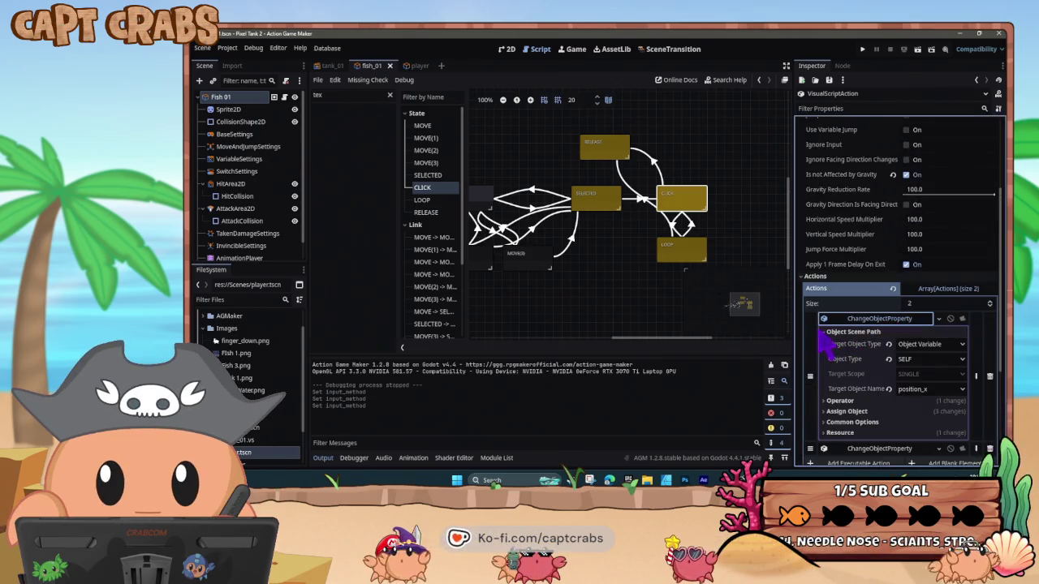
click(846, 319)
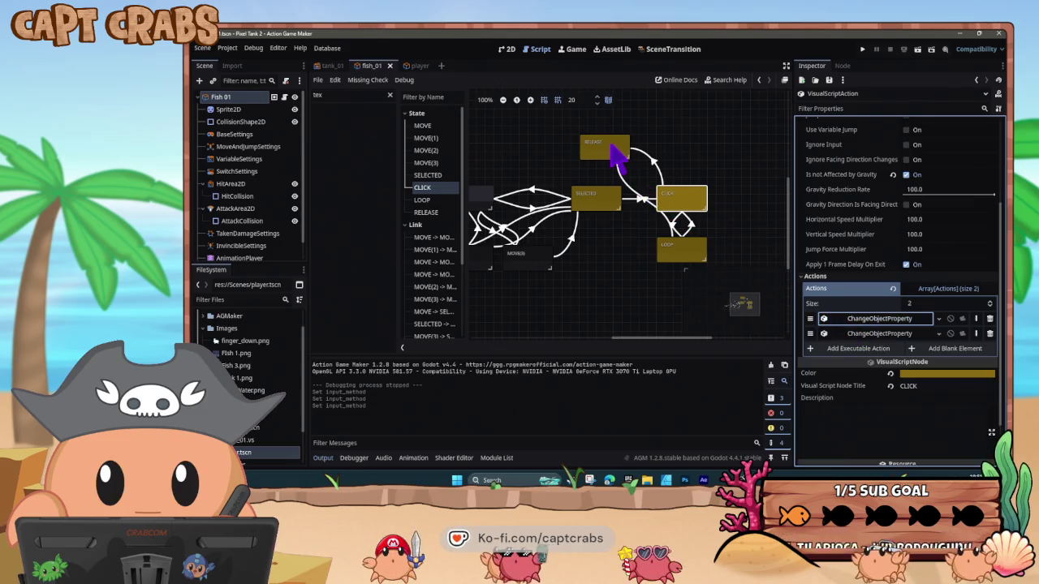
click(870, 334)
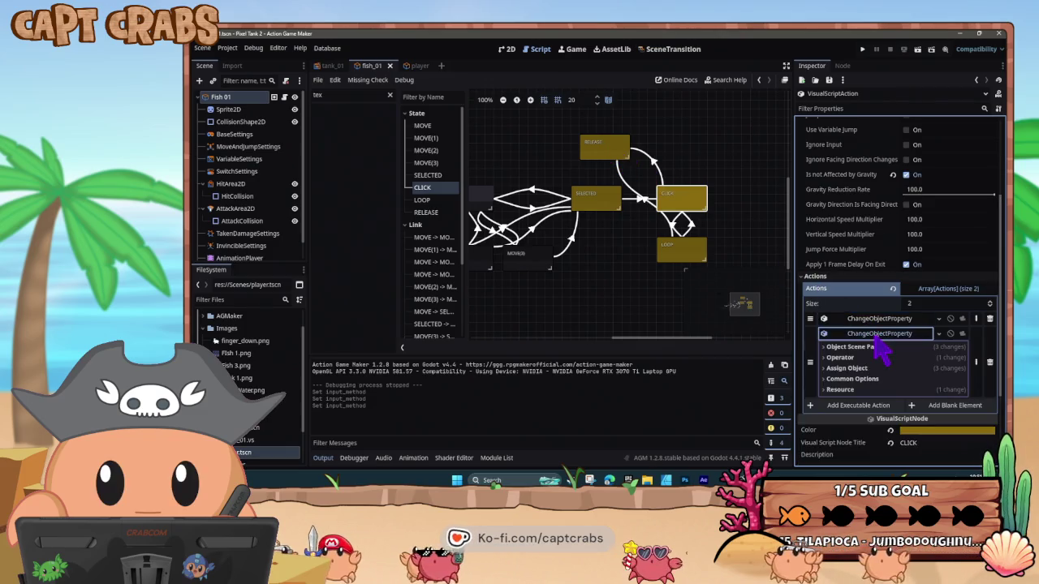
click(881, 347)
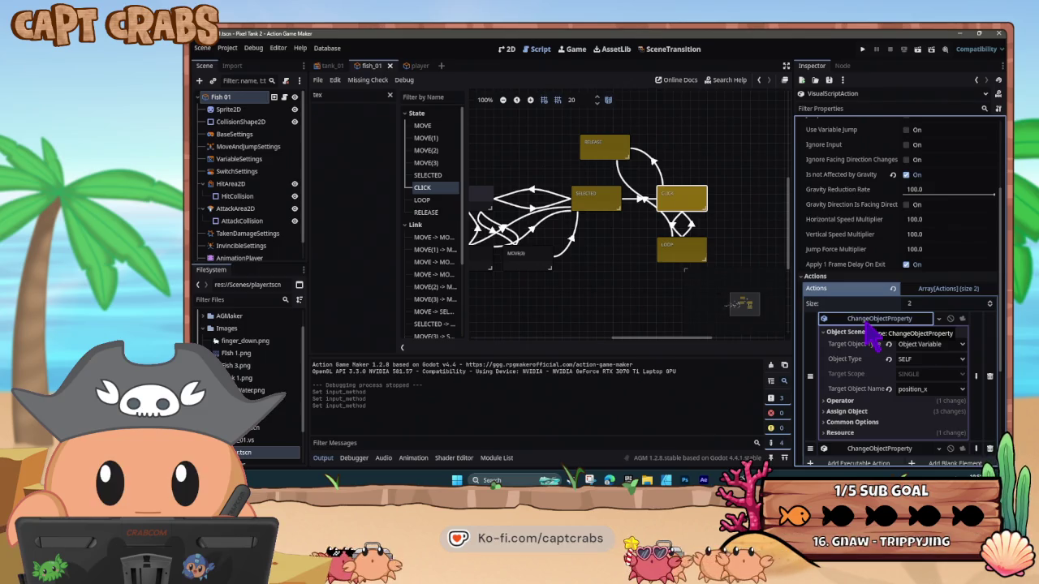
click(866, 323)
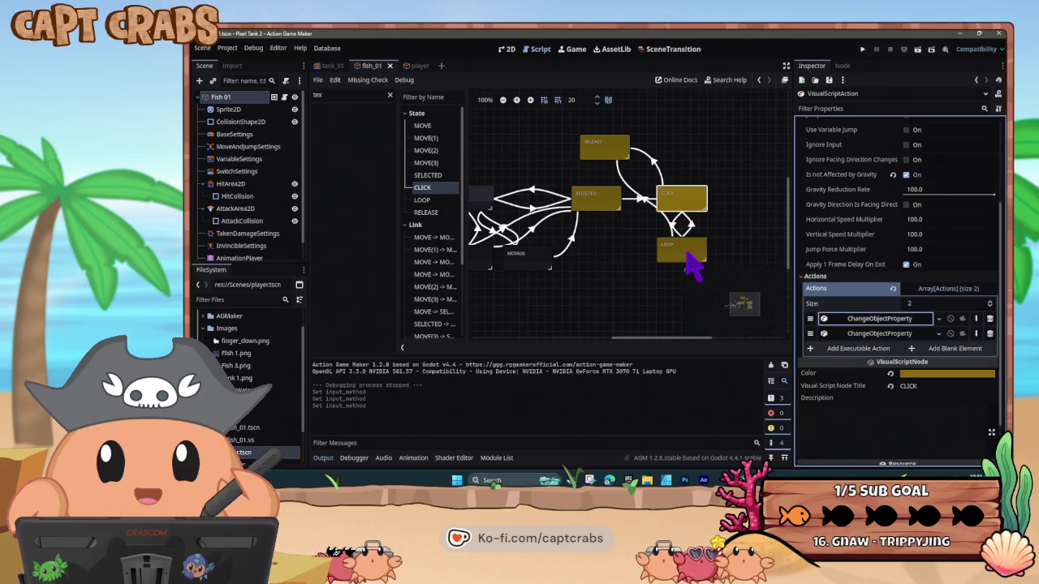
click(686, 254)
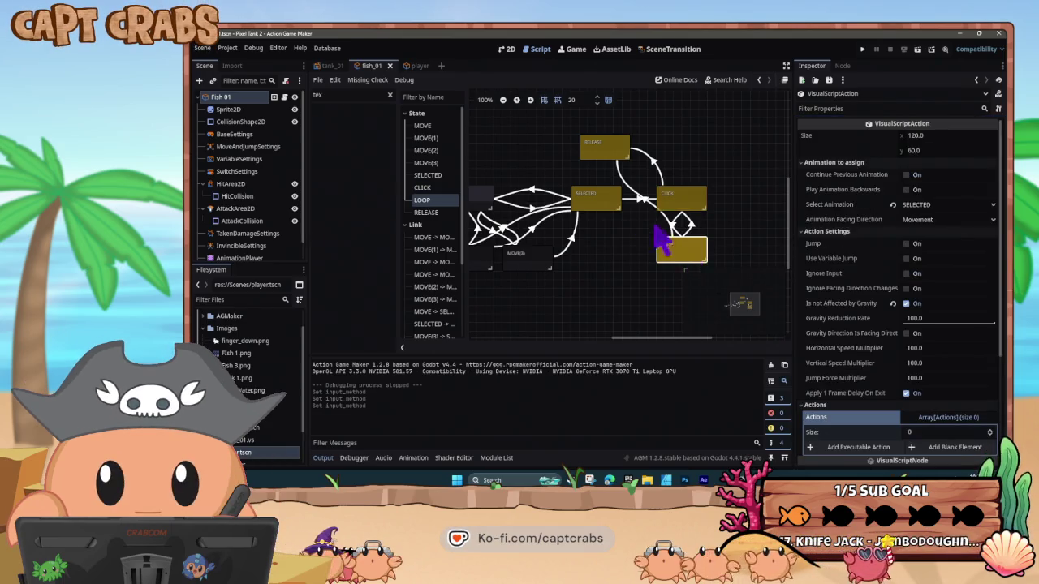
click(647, 199)
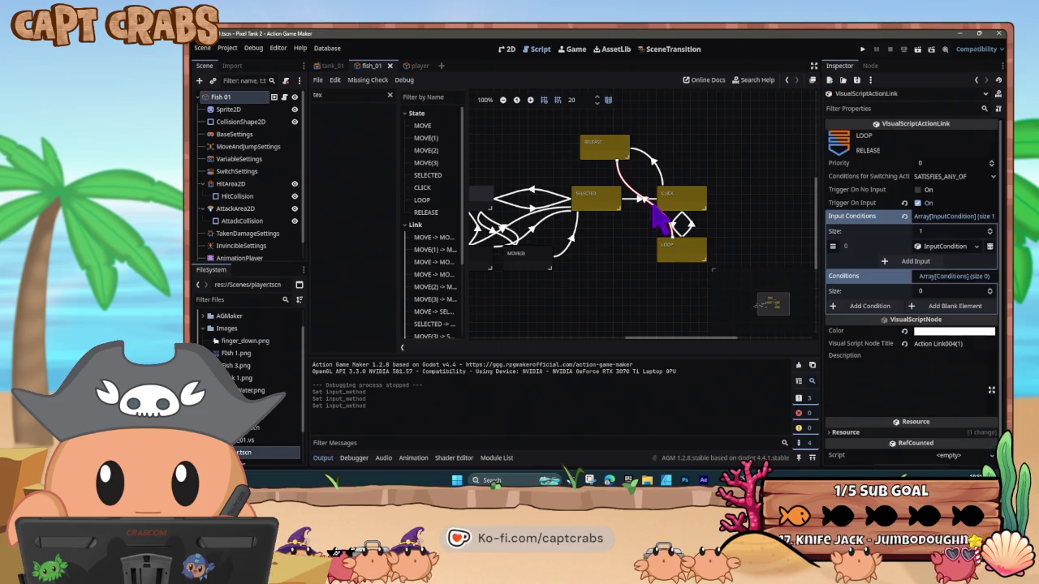
click(602, 151)
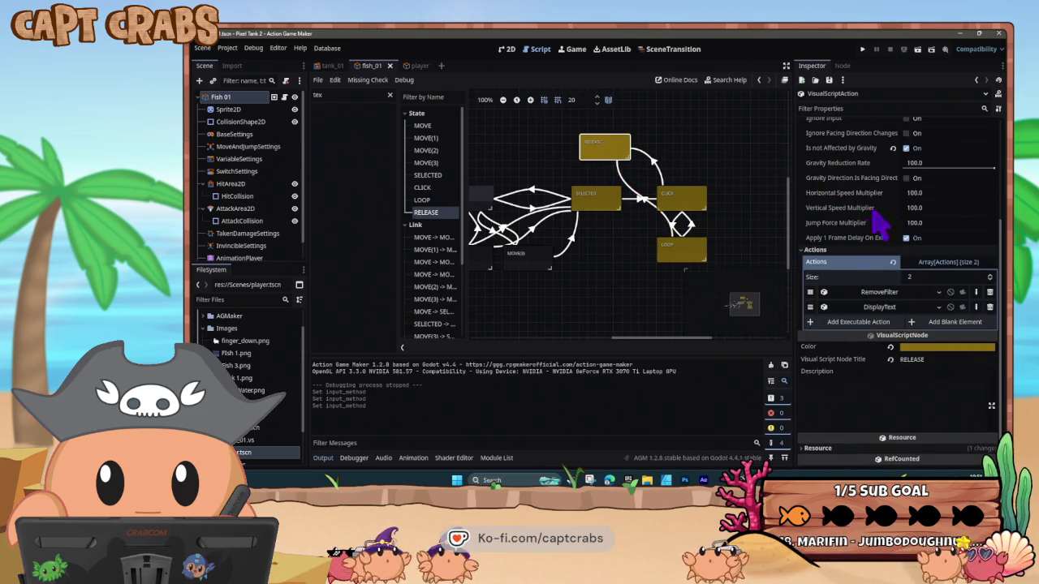
scroll(880, 219, up, 3)
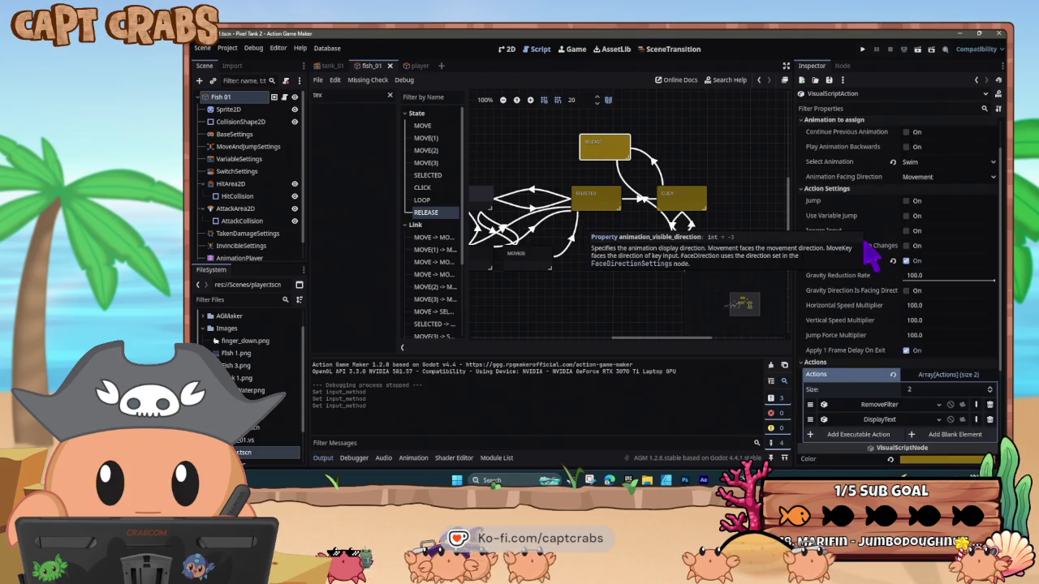
scroll(873, 253, down, 2)
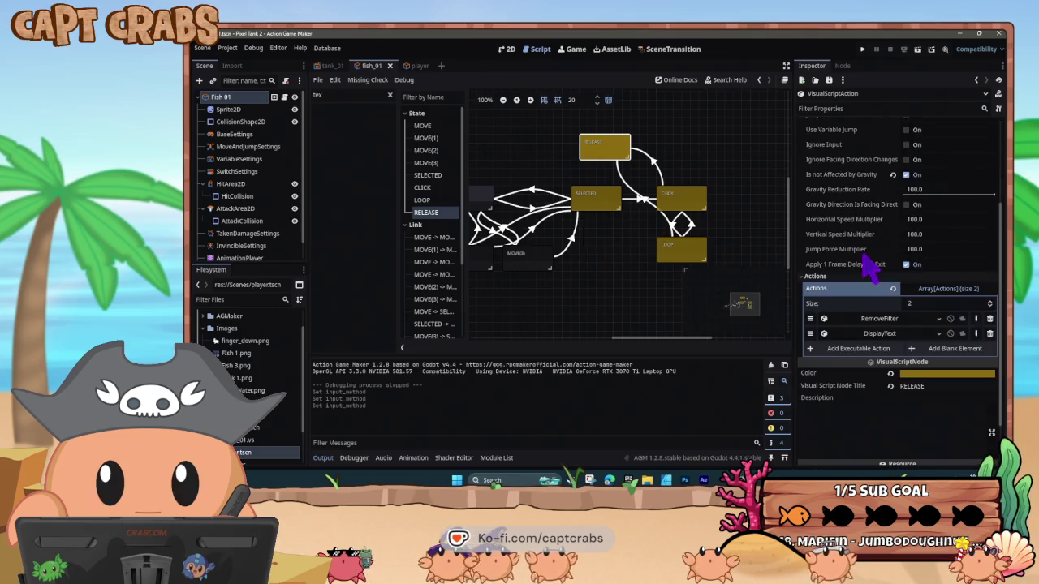
click(600, 290)
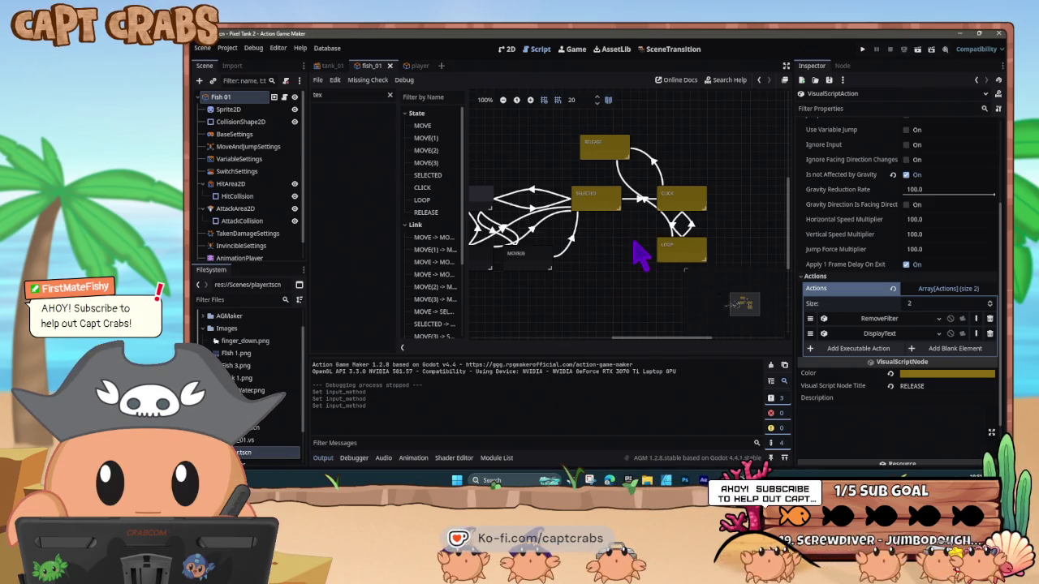
key(F5)
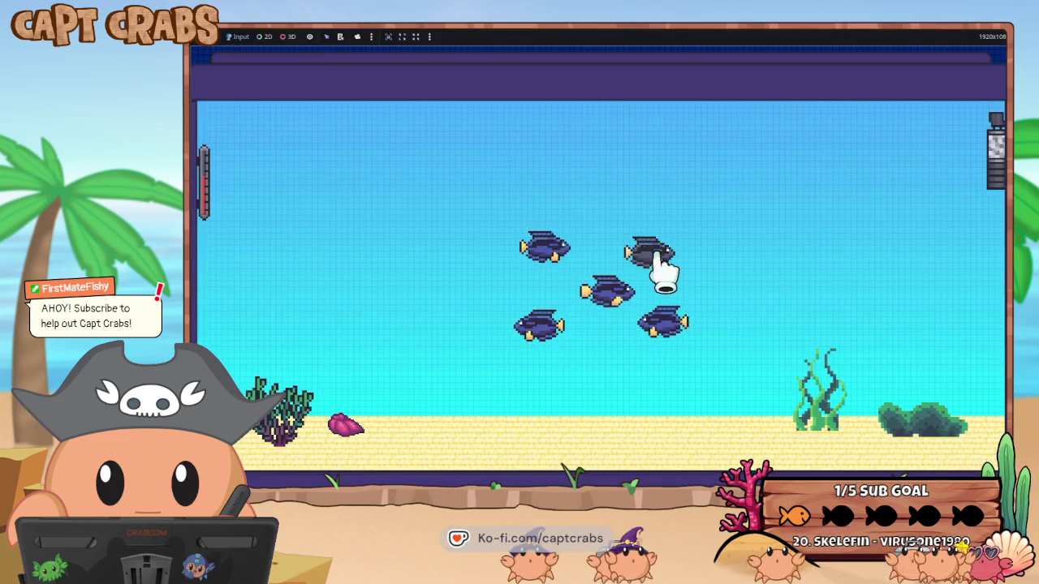
Carry a fish across the tank, drop it and grab another, then return to the editor
mouse_move(657, 264)
mouse_down()
mouse_move(608, 295)
mouse_move(536, 308)
mouse_move(484, 270)
mouse_move(518, 301)
mouse_move(532, 253)
mouse_move(607, 204)
mouse_move(698, 270)
mouse_move(817, 257)
mouse_move(622, 234)
mouse_move(496, 201)
mouse_move(624, 299)
mouse_move(492, 308)
mouse_move(579, 329)
mouse_move(540, 336)
mouse_move(457, 204)
mouse_move(788, 244)
mouse_move(804, 329)
mouse_move(626, 271)
mouse_move(638, 241)
mouse_move(446, 244)
mouse_move(538, 246)
mouse_move(538, 192)
mouse_move(638, 221)
mouse_move(664, 296)
mouse_move(669, 268)
mouse_move(706, 243)
mouse_move(639, 345)
mouse_move(617, 341)
mouse_up()
drag(473, 283, 487, 298)
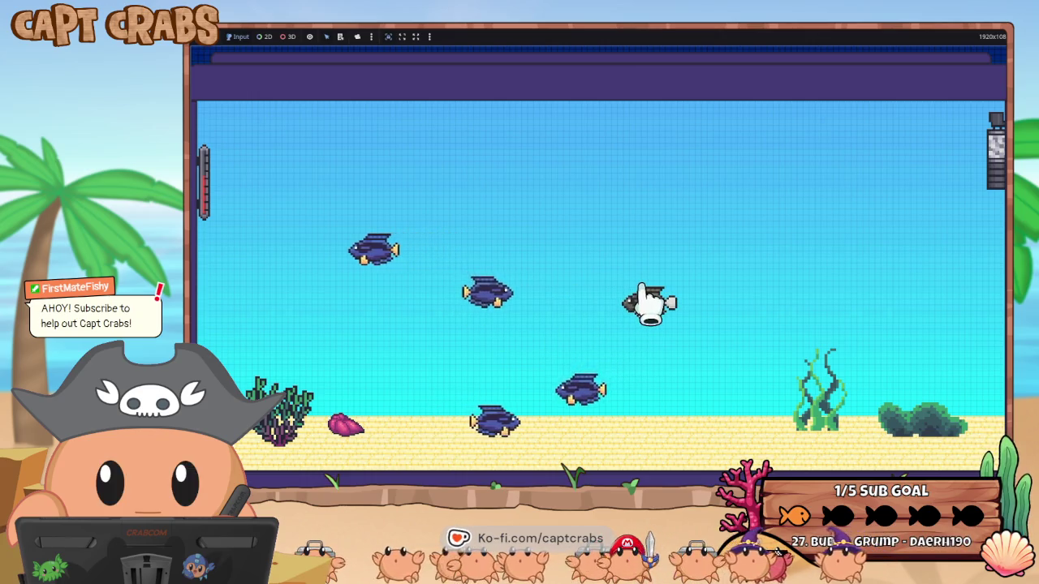
key(super)
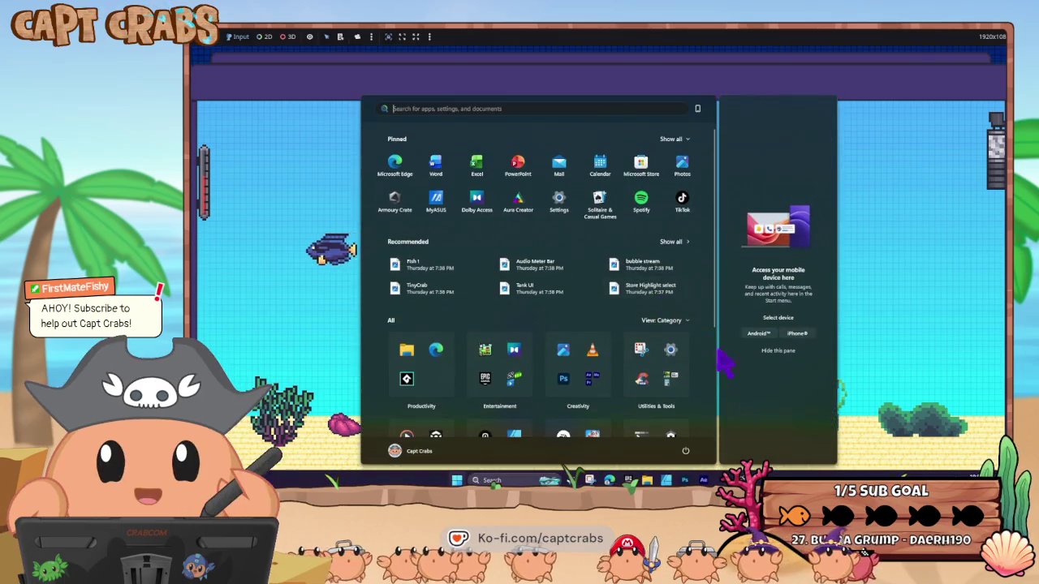
click(703, 480)
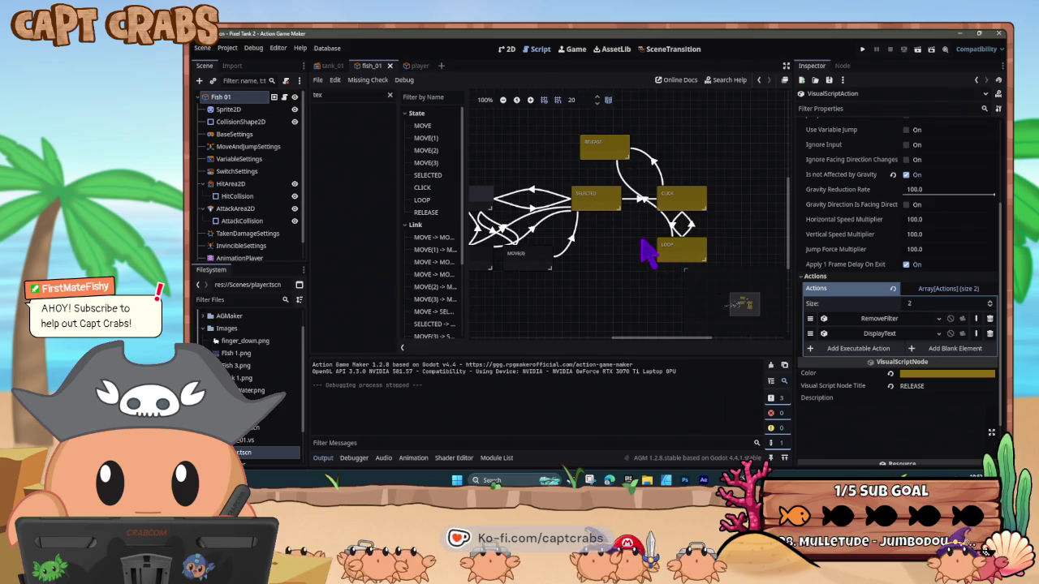
Set the SELECTED-to-CLICK transition's input method to Moment Pressed
click(637, 199)
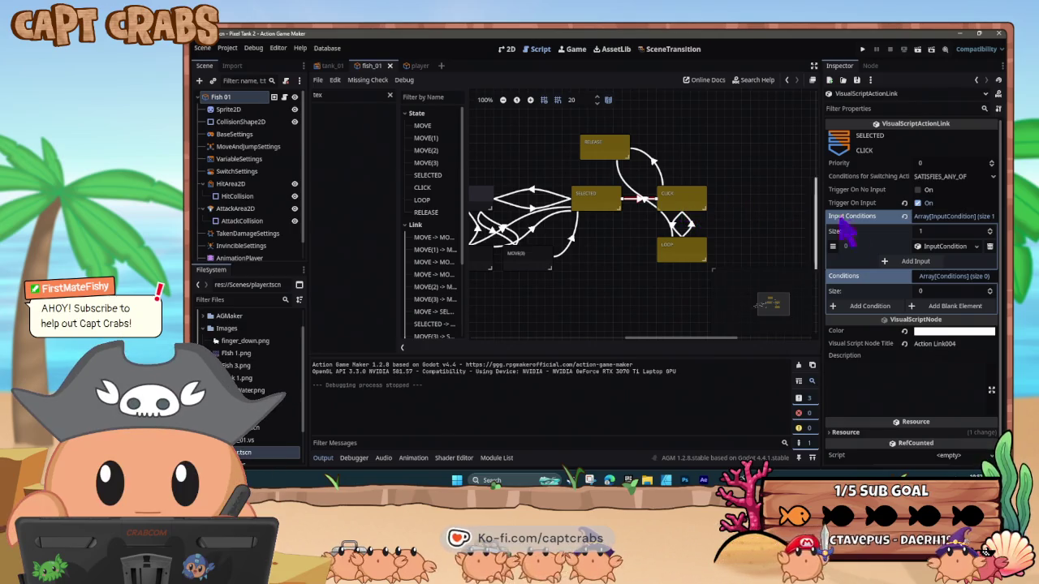
click(931, 248)
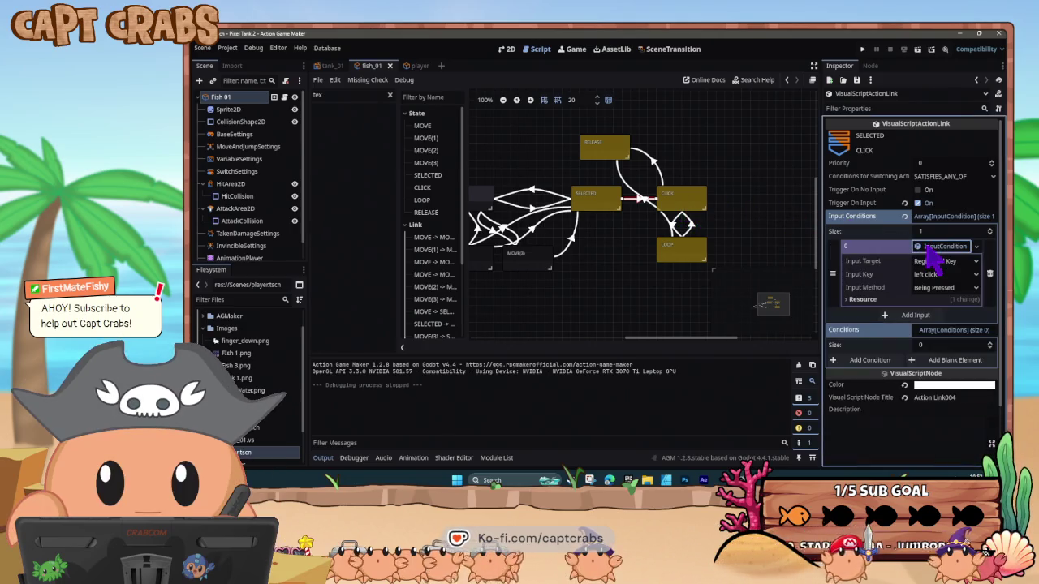
click(945, 288)
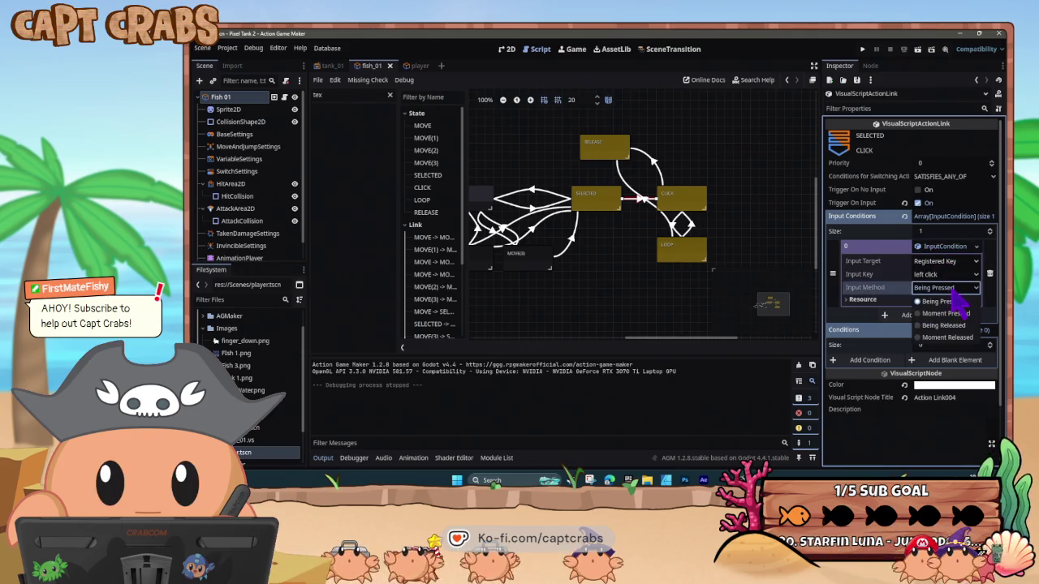
click(946, 314)
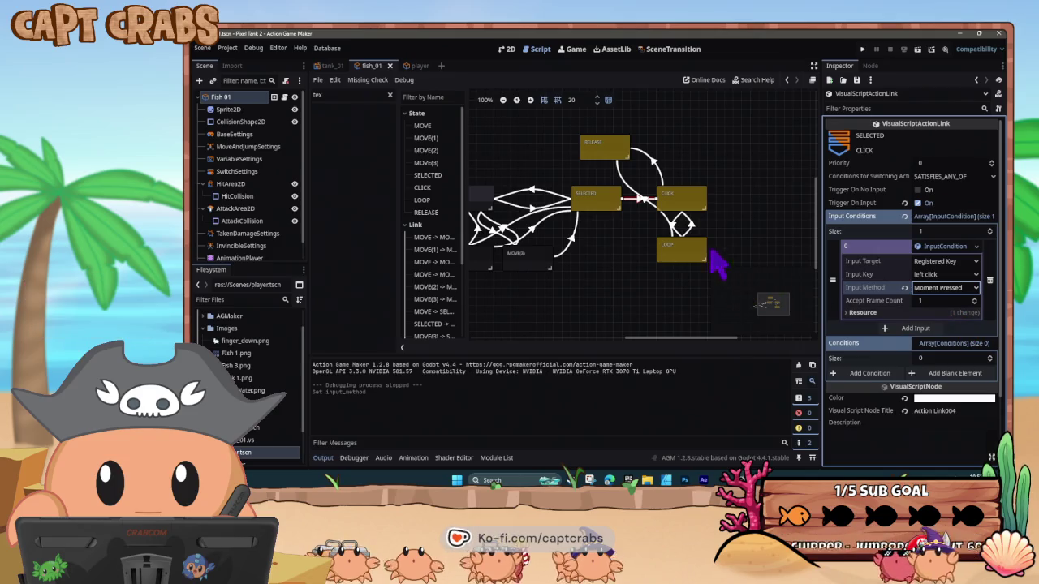
click(691, 204)
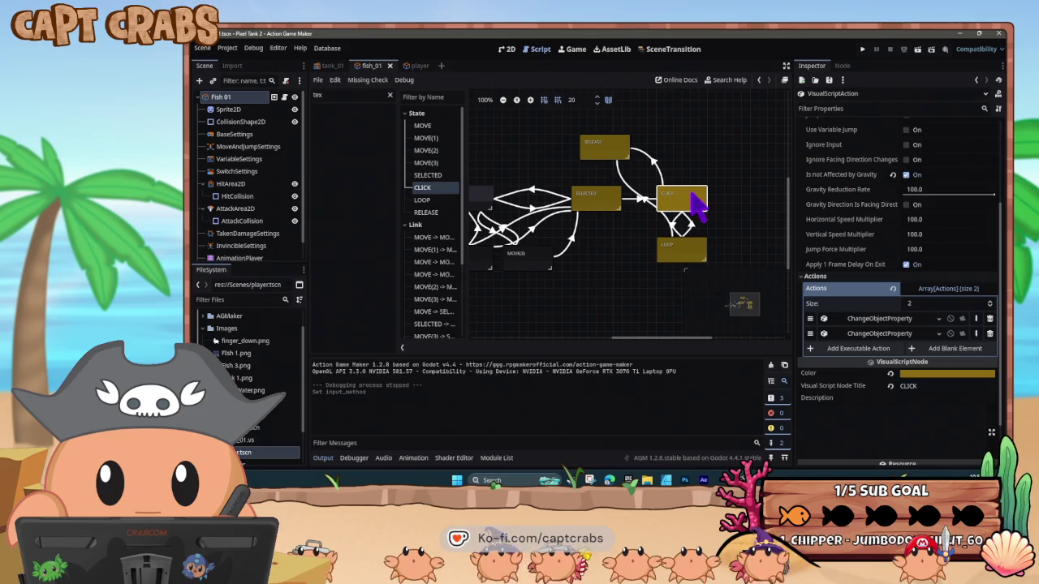
Open the CLICK-to-RELEASE input choices and recheck the SELECTED-to-CLICK trigger
click(655, 162)
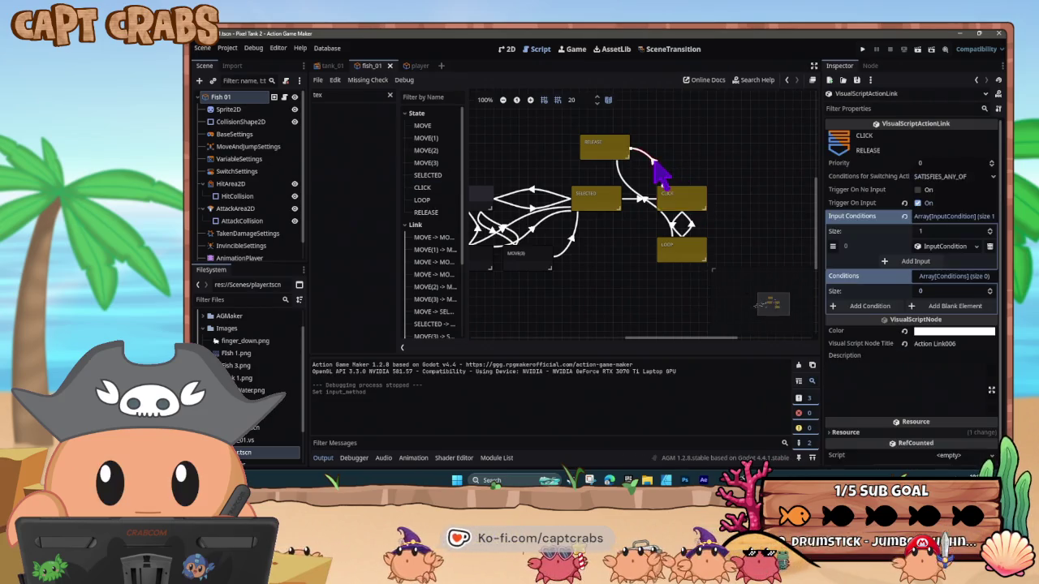
click(946, 246)
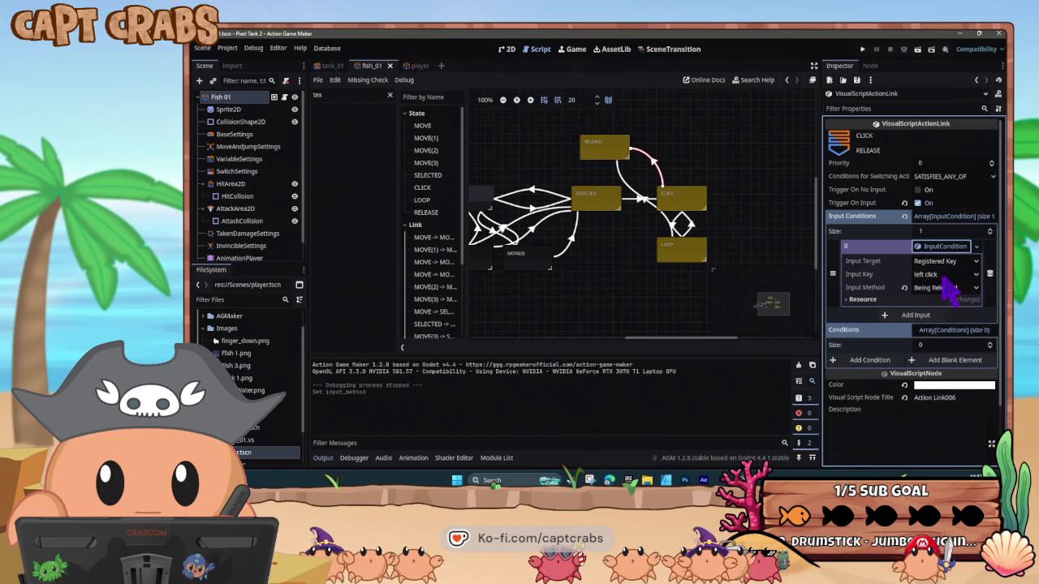
click(946, 287)
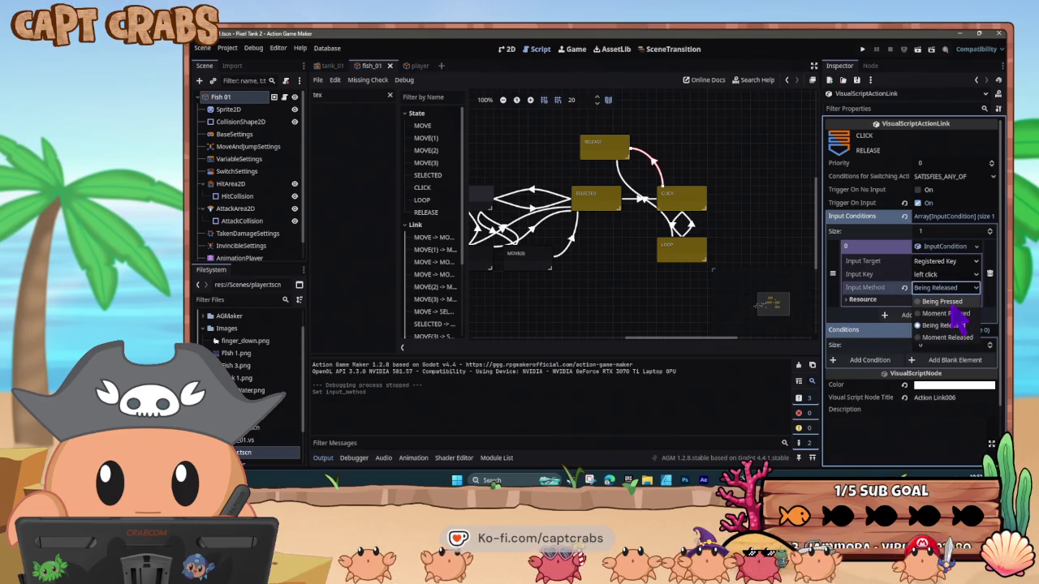
click(646, 200)
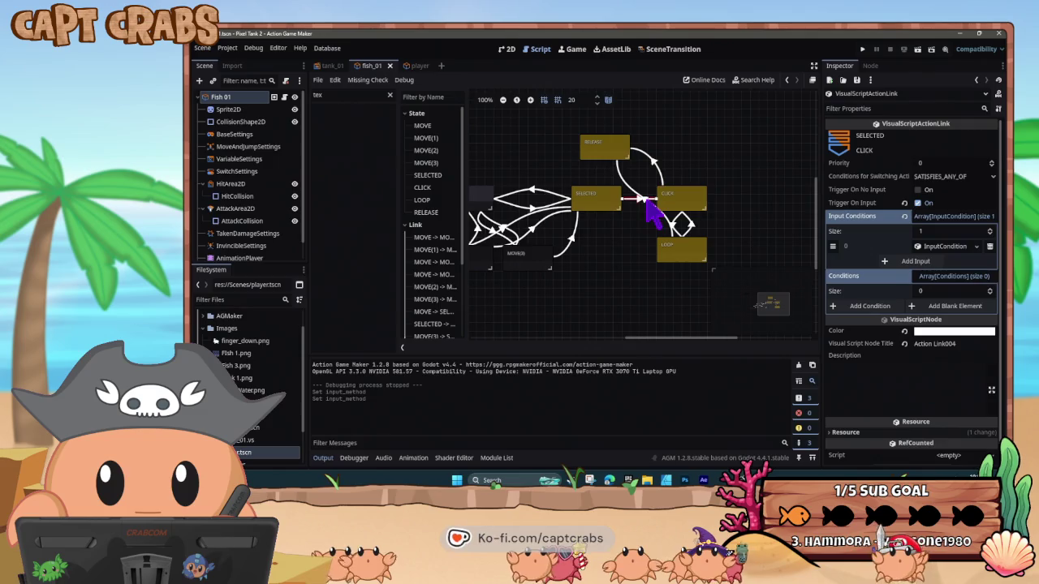
click(930, 247)
click(938, 287)
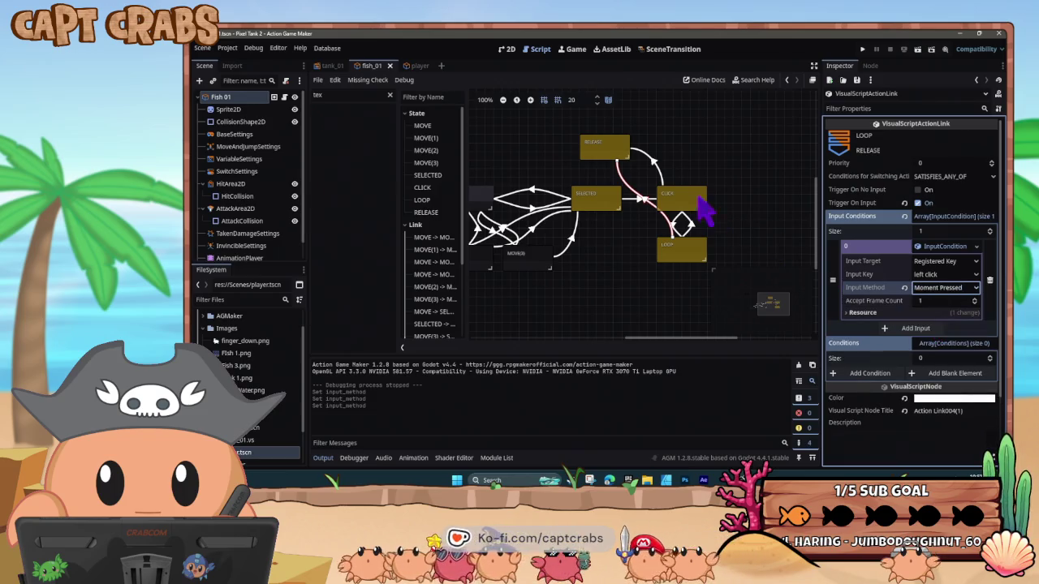
Set the CLICK-to-RELEASE transition's input method to Moment Pressed
click(656, 170)
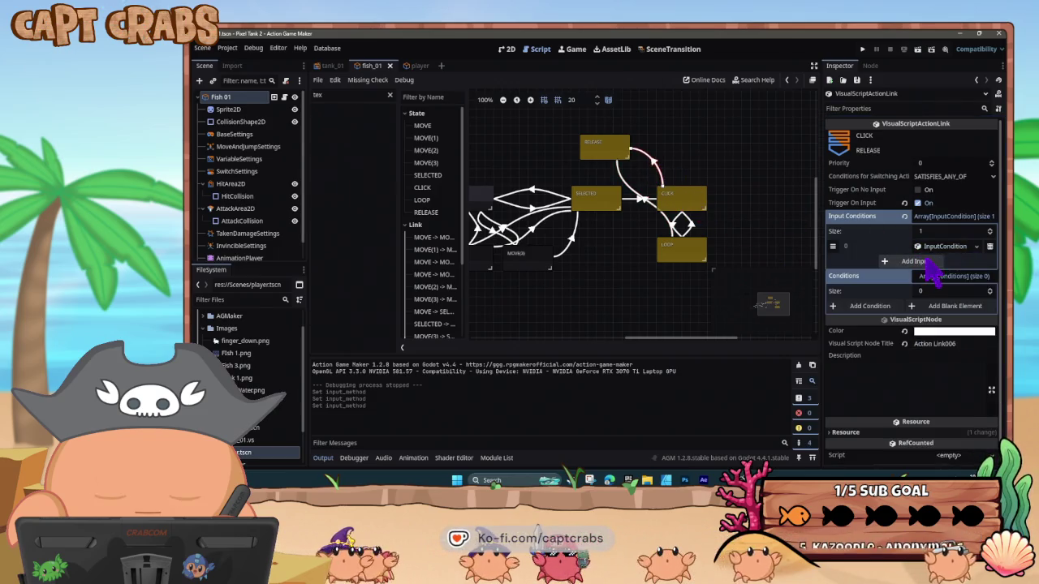
click(938, 248)
click(946, 289)
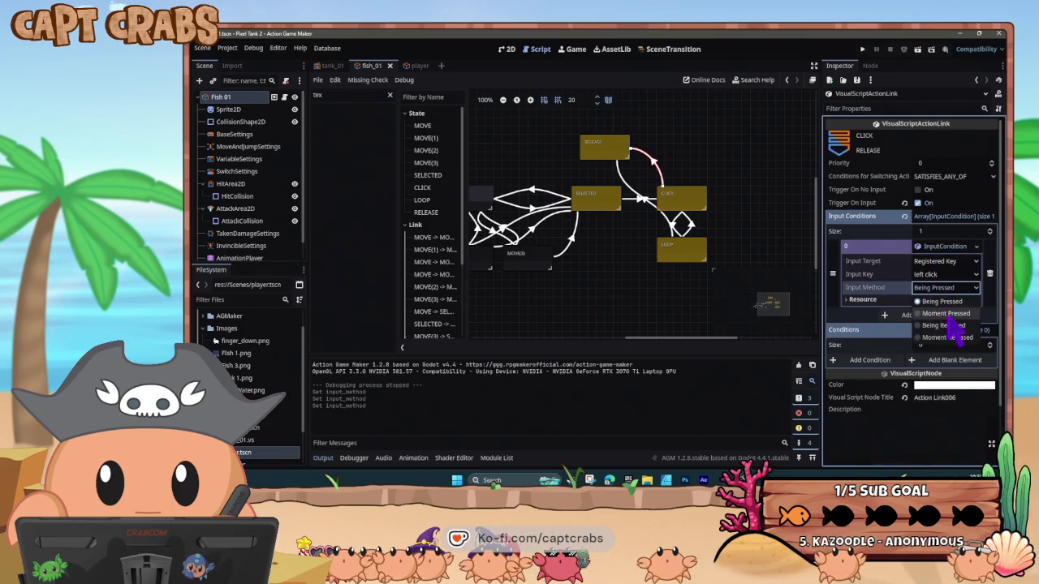
click(948, 324)
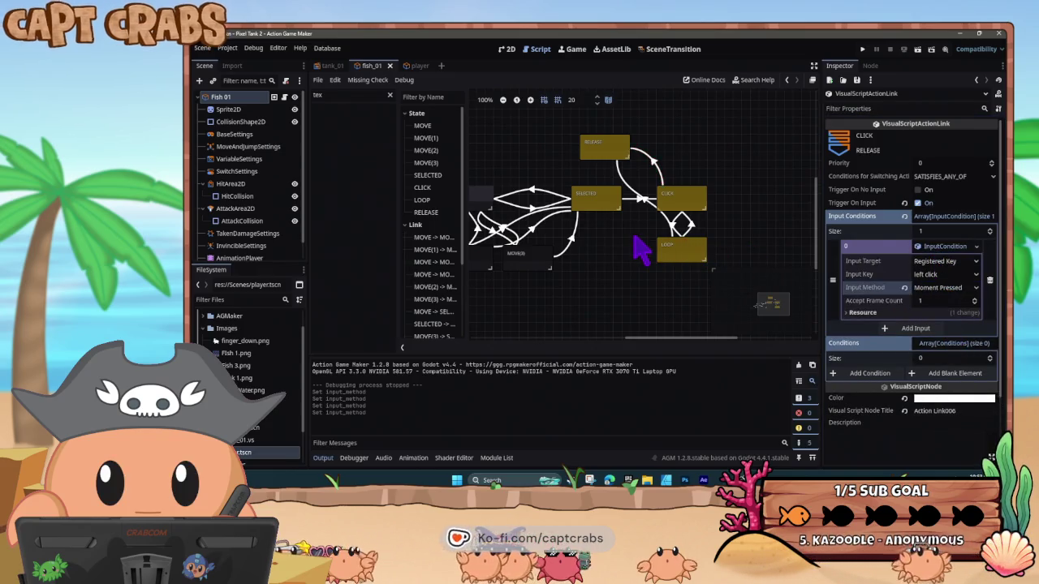
Save and run the game, click fish to grab and release them, then return to the editor
key(ctrl+s)
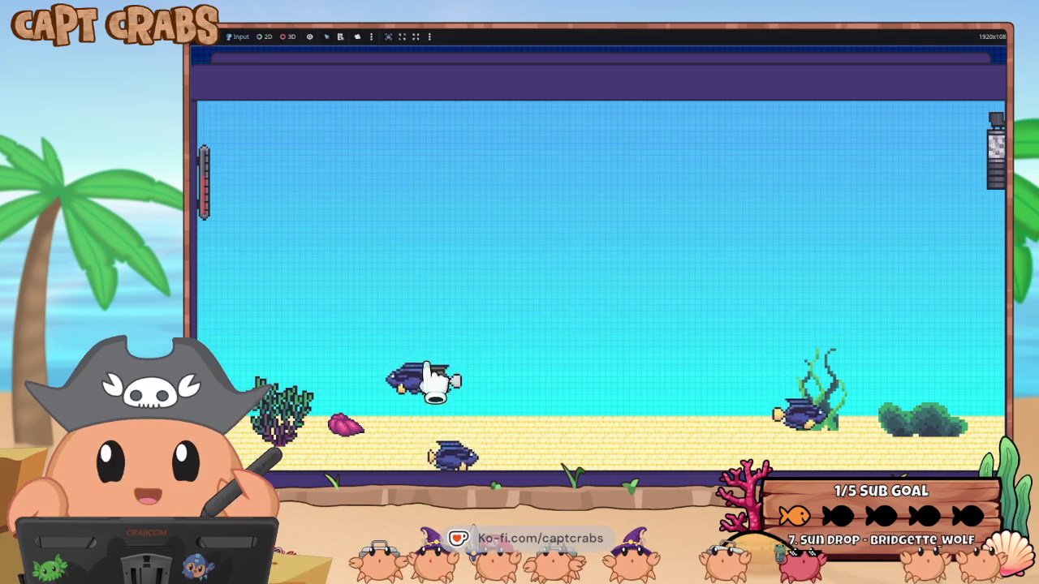
click(482, 463)
click(823, 463)
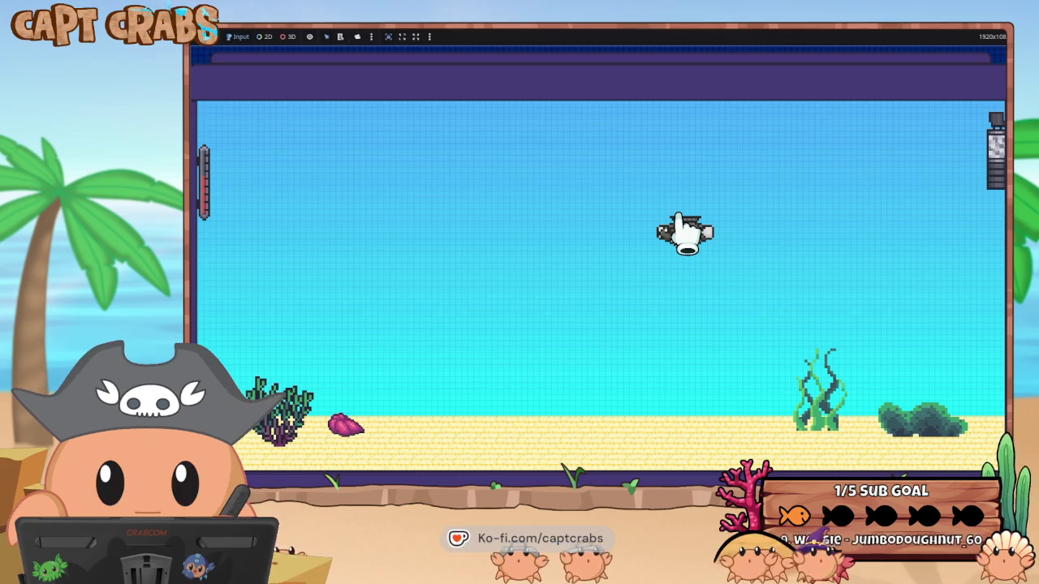
key(super)
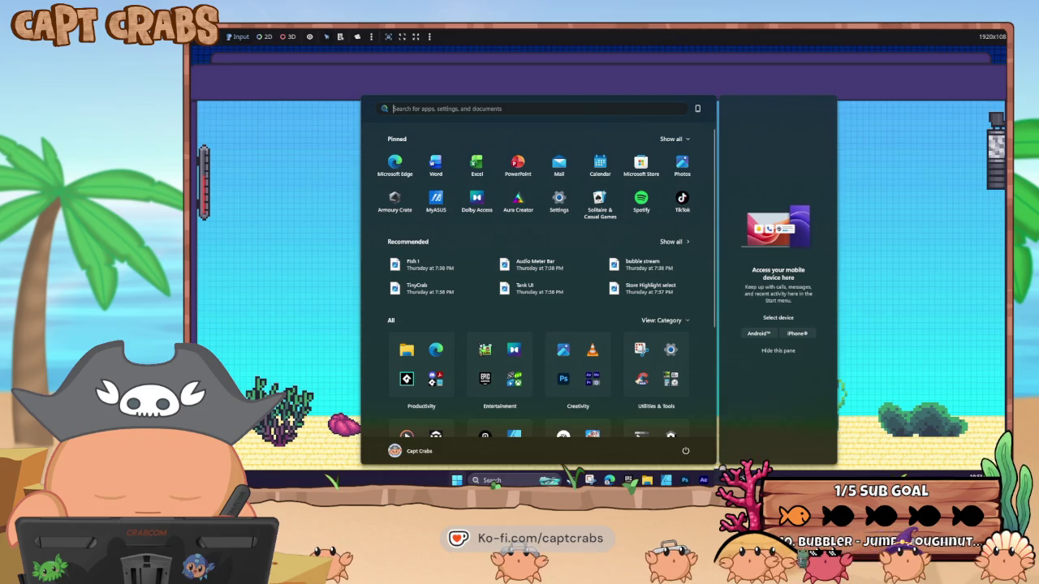
click(794, 454)
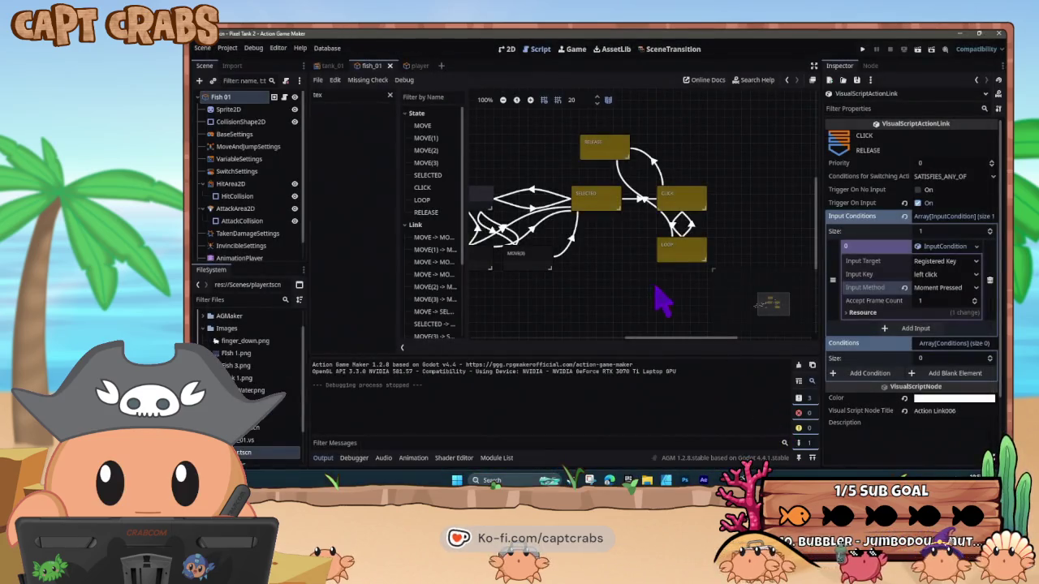